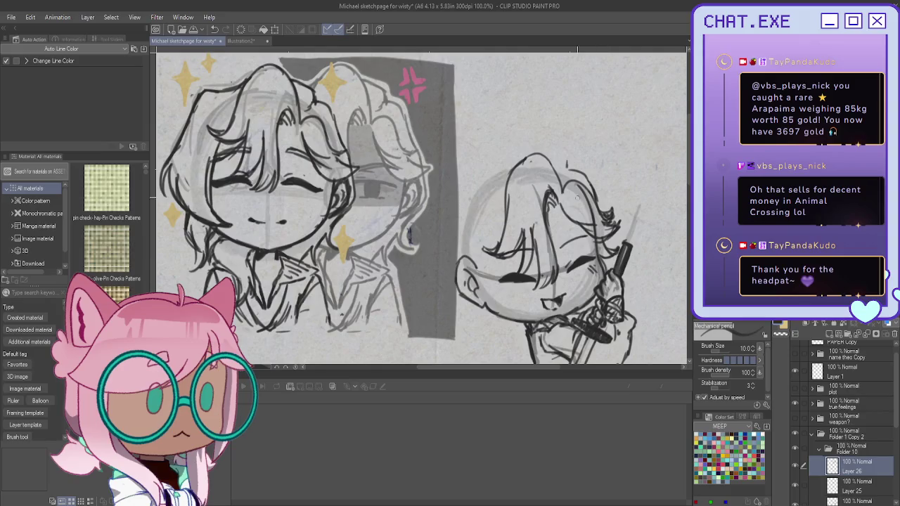
Redraw the right chibi's top hair line and left head outline with darker pencil strokes
left_click_drag(567, 164, 532, 146)
mouse_move(492, 186)
left_mouse_down()
mouse_move(454, 210)
mouse_move(446, 254)
left_mouse_up()
mouse_move(494, 184)
left_mouse_down()
mouse_move(457, 211)
mouse_move(450, 243)
mouse_move(466, 202)
mouse_move(448, 274)
mouse_move(462, 272)
mouse_move(466, 289)
left_mouse_up()
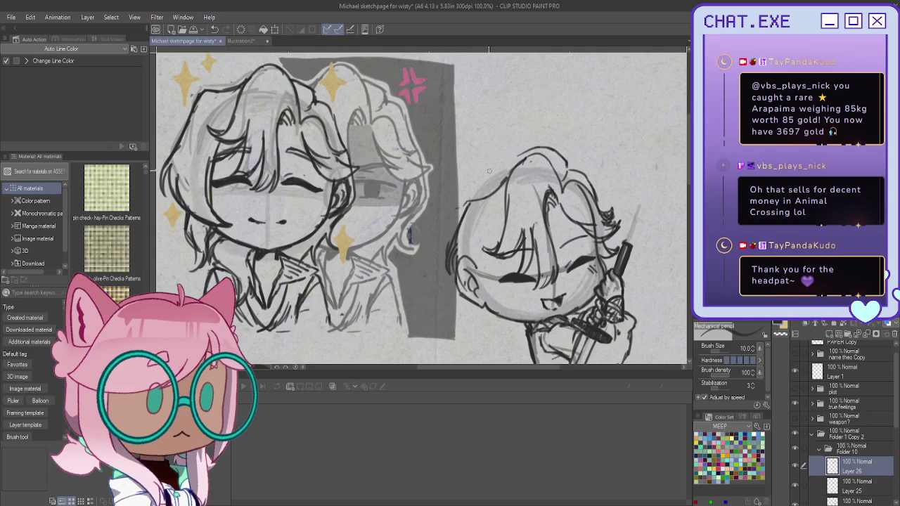
left_click_drag(528, 150, 566, 163)
left_click_drag(565, 170, 592, 191)
left_click_drag(534, 149, 473, 197)
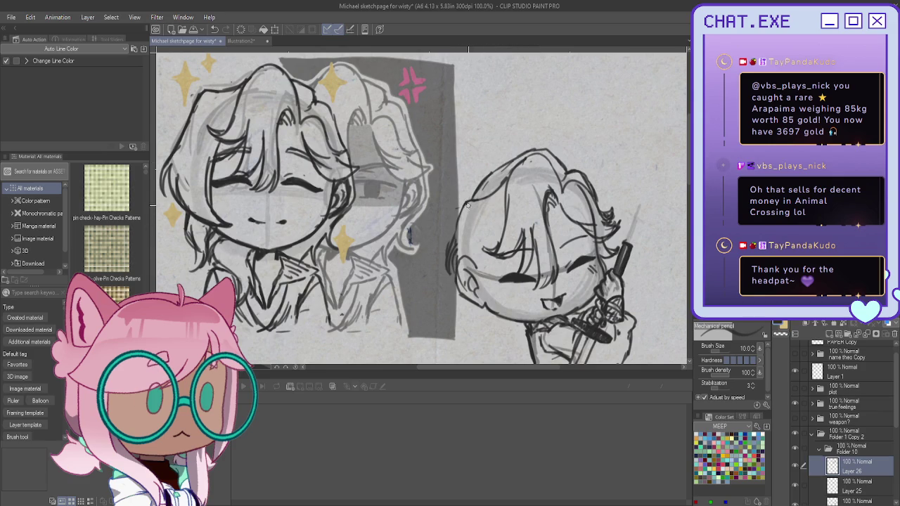
left_click_drag(461, 213, 445, 271)
mouse_move(461, 220)
left_mouse_down()
mouse_move(445, 256)
mouse_move(447, 279)
left_mouse_up()
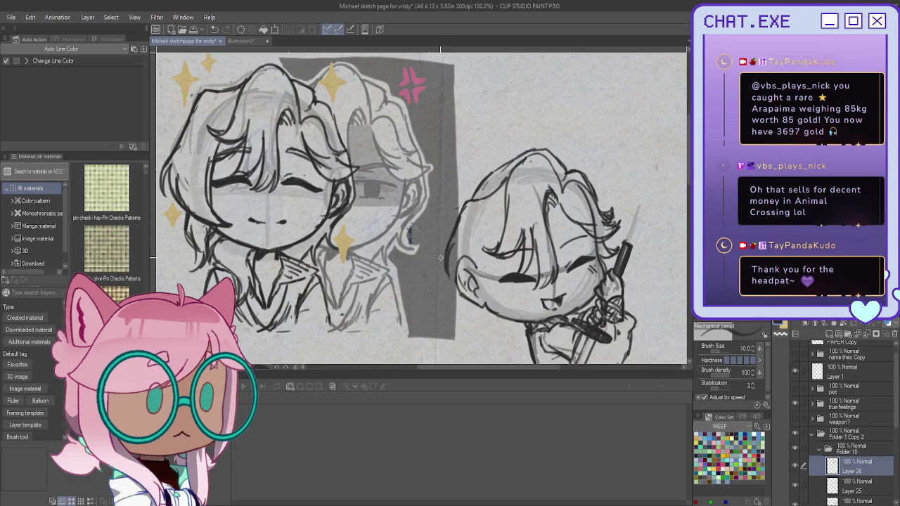
left_click_drag(452, 246, 459, 292)
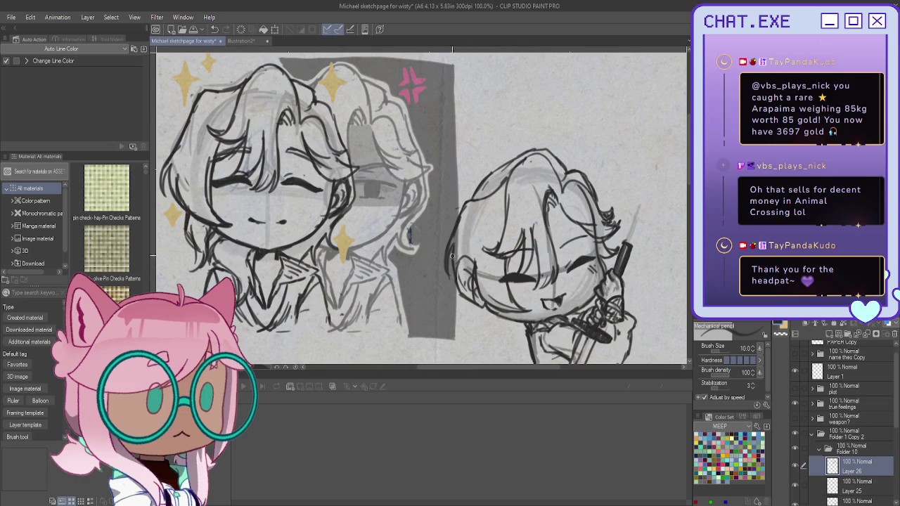
Darken the chibi's left cheek and jaw and add a short neck stroke
left_click_drag(451, 250, 485, 307)
left_click_drag(474, 272, 488, 311)
scroll(495, 306, "down", 3)
scroll(457, 258, "up", 3)
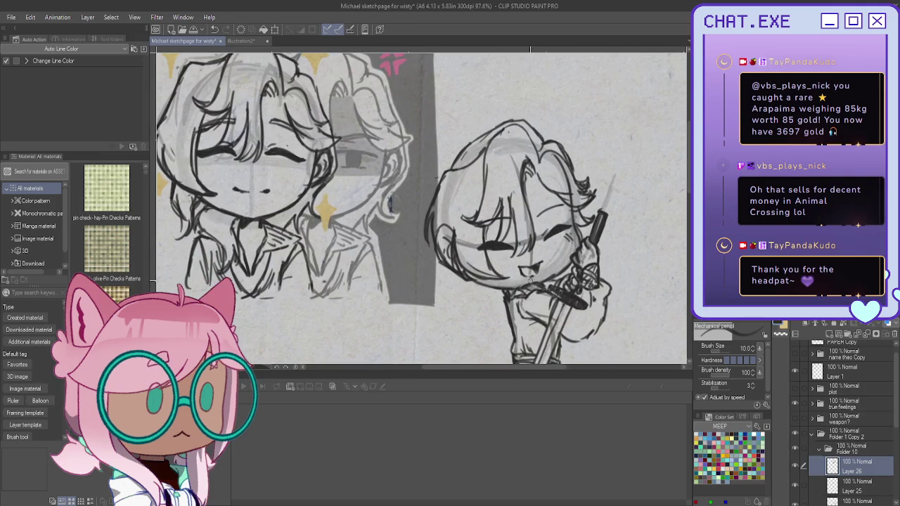
mouse_move(508, 304)
left_mouse_down()
mouse_move(486, 308)
mouse_move(492, 290)
left_mouse_up()
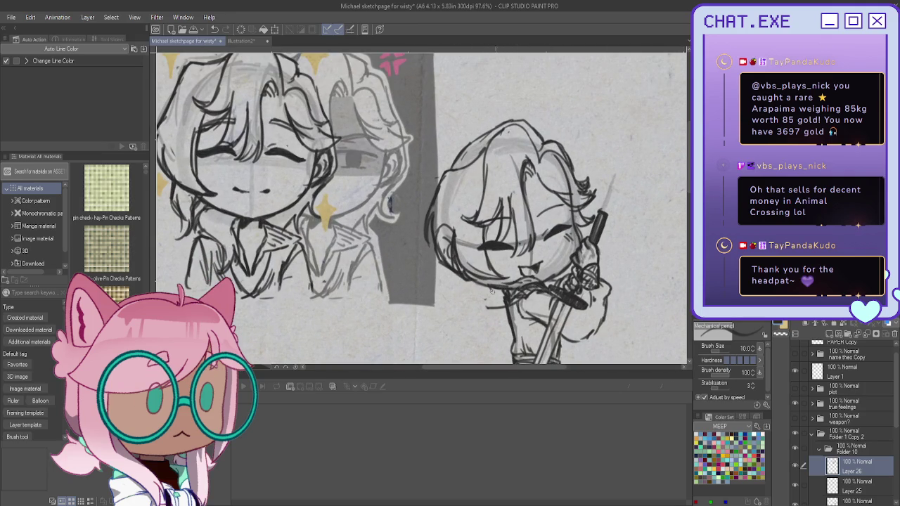
key("ctrl+z")
key("ctrl+y")
Darken the lower jaw and neck lines and redraw the short strokes near the chin
left_click_drag(449, 269, 469, 296)
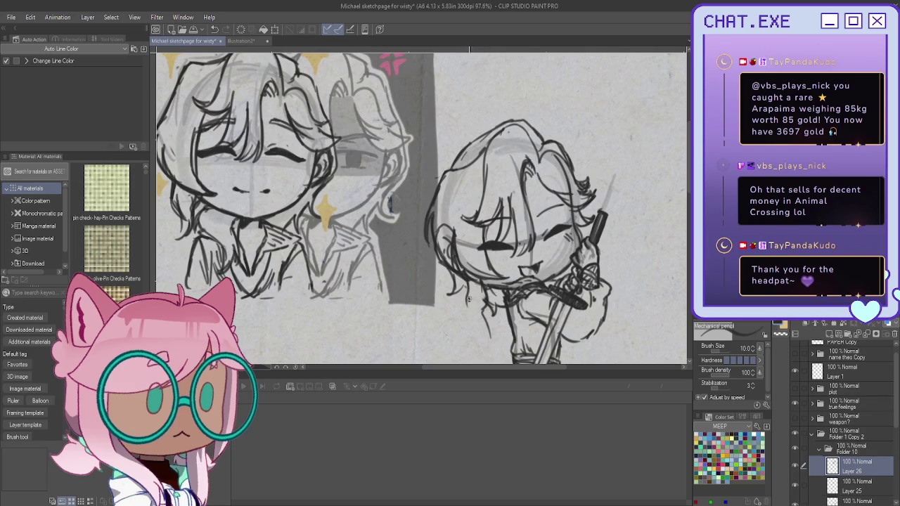
left_click_drag(474, 293, 482, 315)
key("ctrl+z")
mouse_move(486, 298)
left_mouse_down()
mouse_move(485, 324)
mouse_move(473, 334)
mouse_move(479, 340)
mouse_move(473, 335)
left_mouse_up()
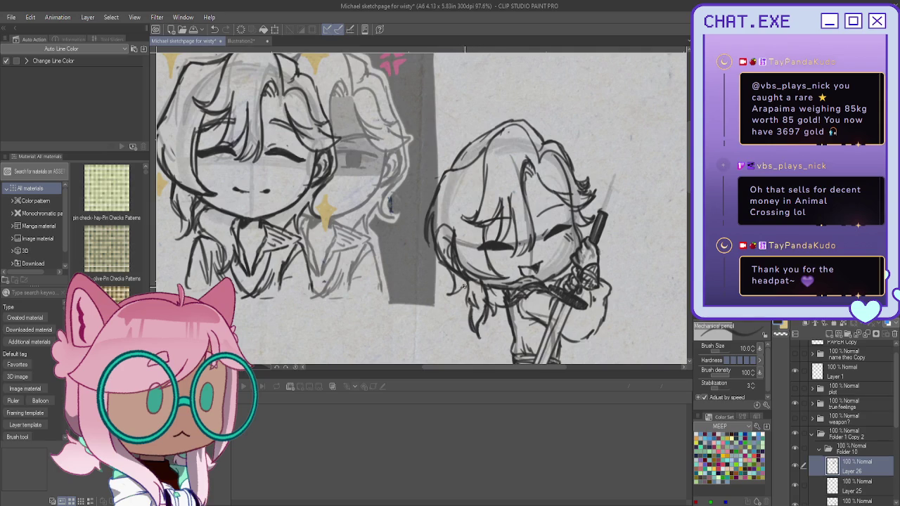
scroll(450, 275, "down", 3)
scroll(436, 219, "up", 3)
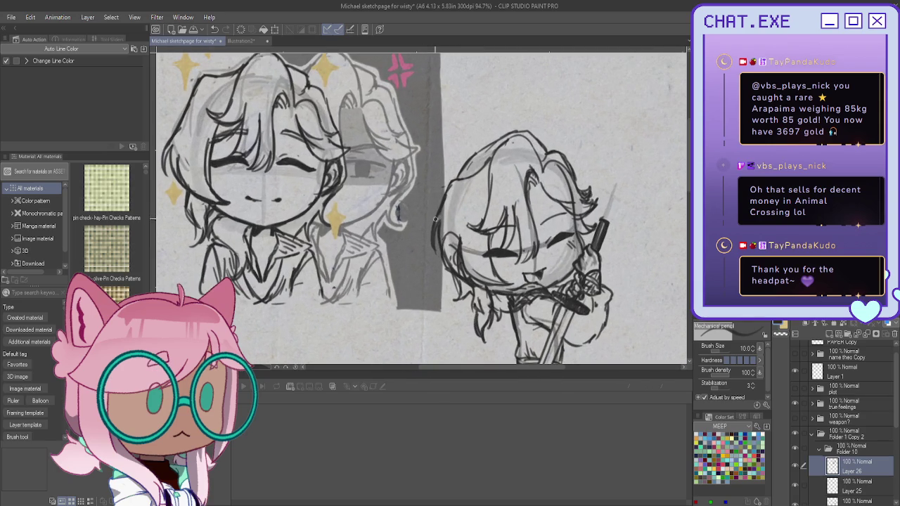
scroll(836, 462, "down", 1)
Duplicate Layer 25, collapse Folder 10 and make Layer 24 the working layer
left_click(796, 450)
left_click(795, 447)
left_click(857, 448)
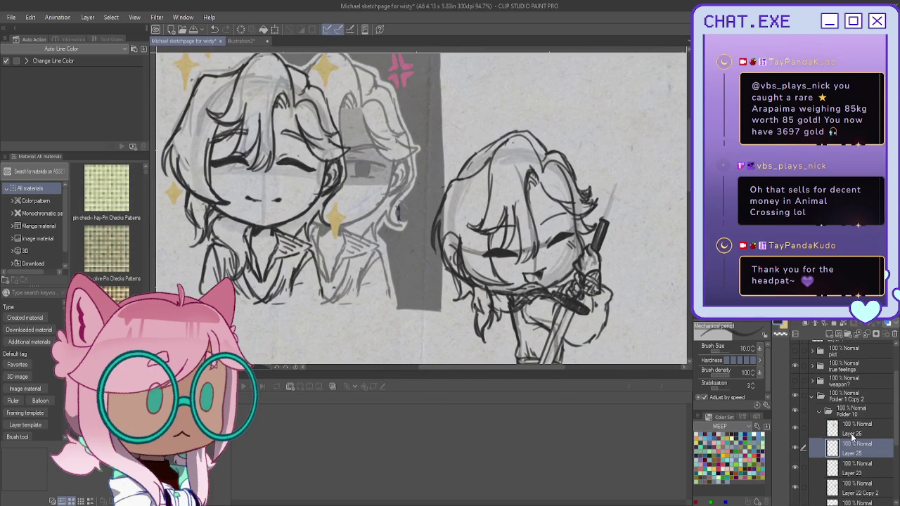
key("ctrl+j")
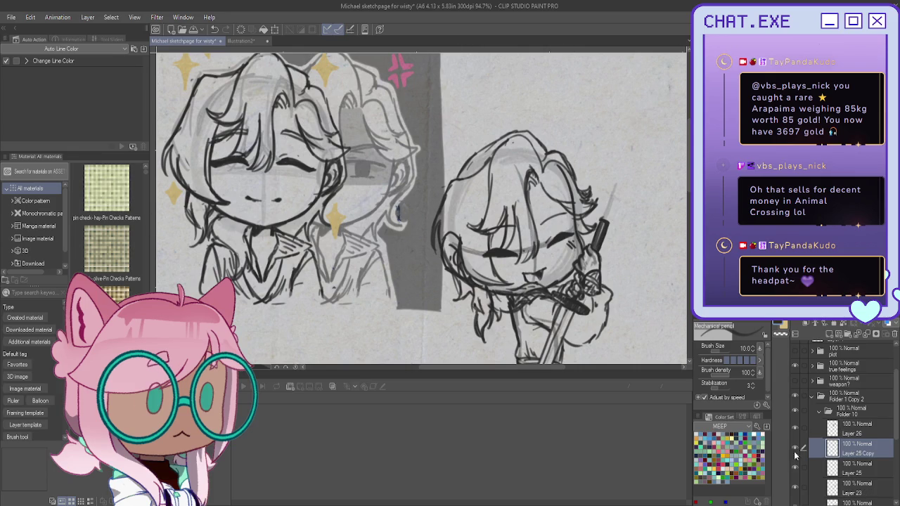
left_click_drag(444, 218, 464, 277)
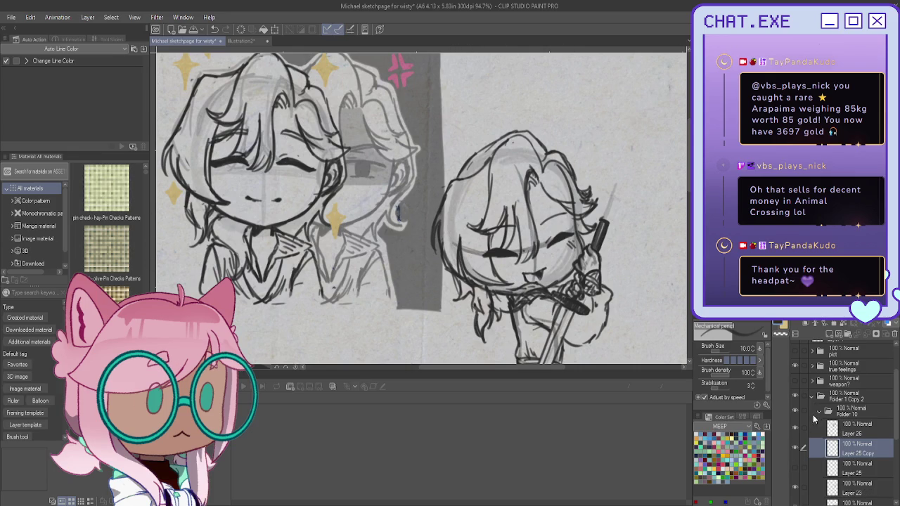
left_click(818, 412)
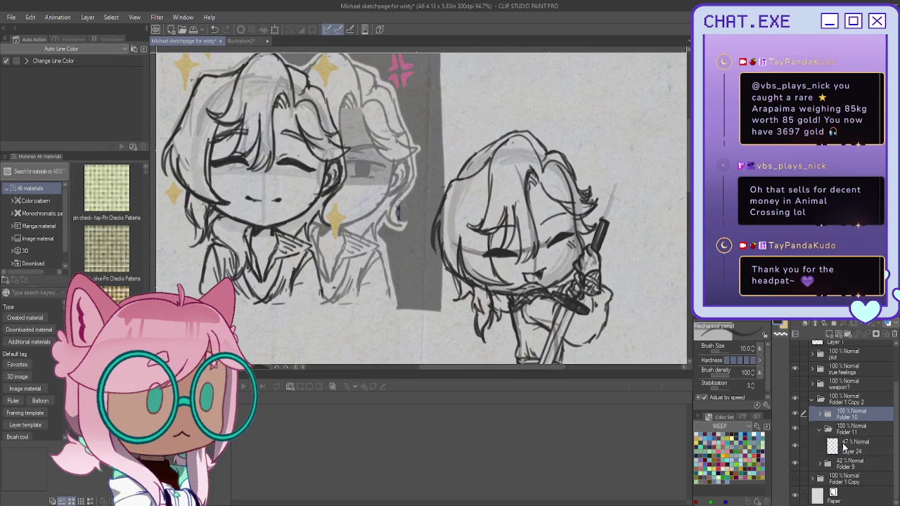
left_click(814, 446)
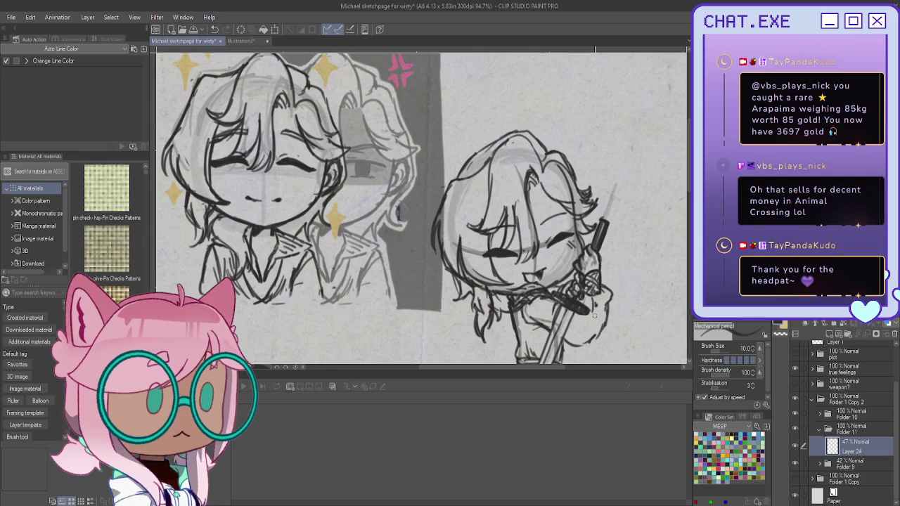
scroll(577, 239, "up", 3)
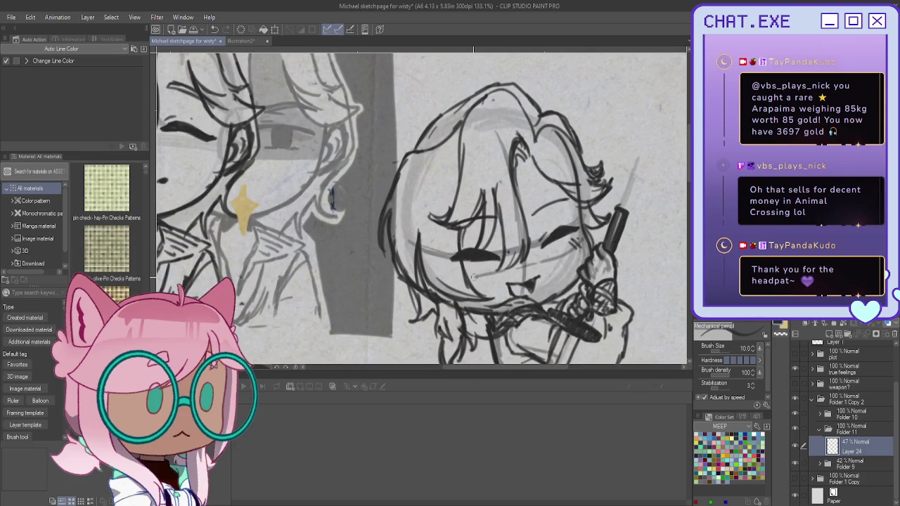
Hatch grey shading across the chibi's hair and forehead, extending it to the lower right
mouse_move(521, 156)
left_mouse_down()
mouse_move(578, 211)
mouse_move(564, 219)
left_mouse_up()
mouse_move(521, 184)
left_mouse_down()
mouse_move(574, 237)
mouse_move(567, 244)
left_mouse_up()
mouse_move(525, 214)
left_mouse_down()
mouse_move(556, 253)
mouse_move(538, 257)
left_mouse_up()
left_click_drag(522, 180, 525, 211)
left_click_drag(519, 159, 539, 225)
left_click_drag(537, 192, 560, 215)
left_click_drag(553, 180, 579, 235)
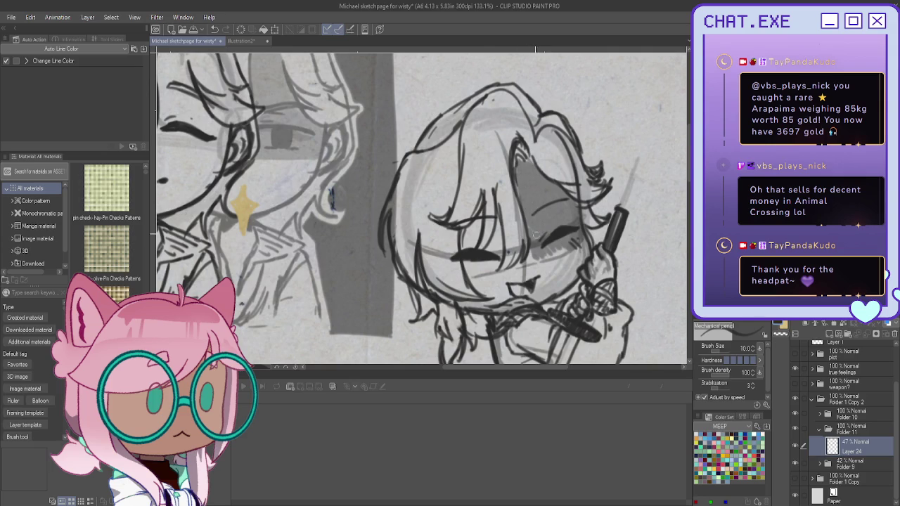
Darken the grey shading around the chibi's eye, cheek and face
mouse_move(532, 248)
left_mouse_down()
mouse_move(559, 251)
mouse_move(542, 262)
mouse_move(563, 250)
mouse_move(534, 255)
mouse_move(498, 219)
mouse_move(502, 260)
left_mouse_up()
mouse_move(498, 228)
left_mouse_down()
mouse_move(492, 273)
mouse_move(476, 282)
mouse_move(460, 274)
left_mouse_up()
mouse_move(483, 211)
left_mouse_down()
mouse_move(462, 248)
mouse_move(469, 246)
mouse_move(456, 253)
left_mouse_up()
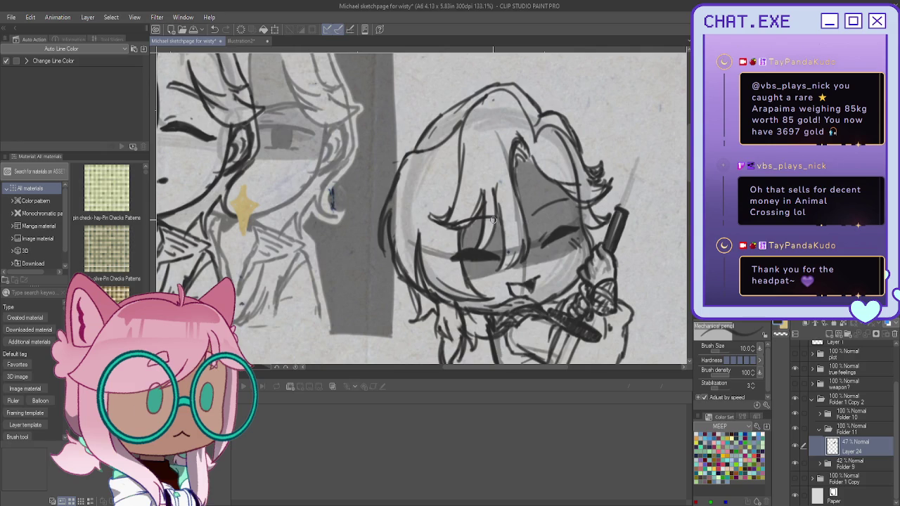
scroll(393, 271, "down", 3)
Extend the torso shading, then erase and redraw the neck and scarf strokes on Layer 22 Copy 2
scroll(488, 310, "up", 2)
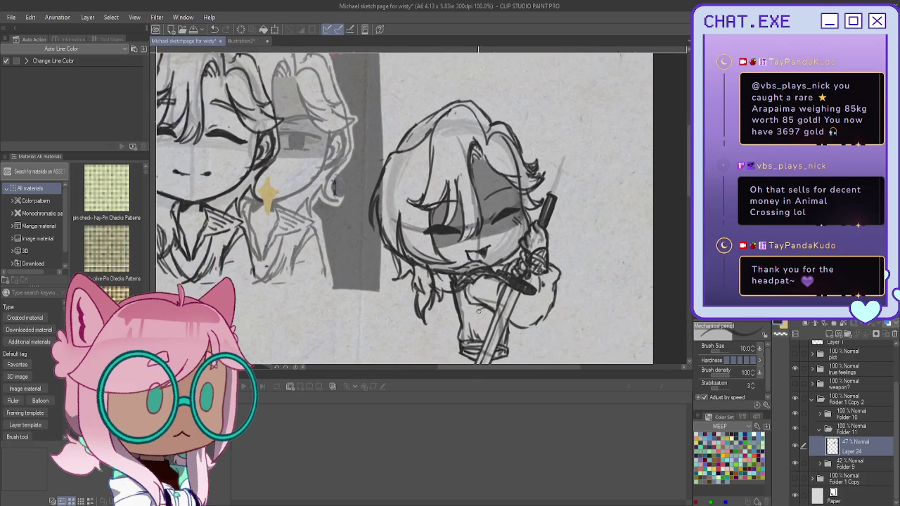
left_click_drag(483, 315, 494, 322)
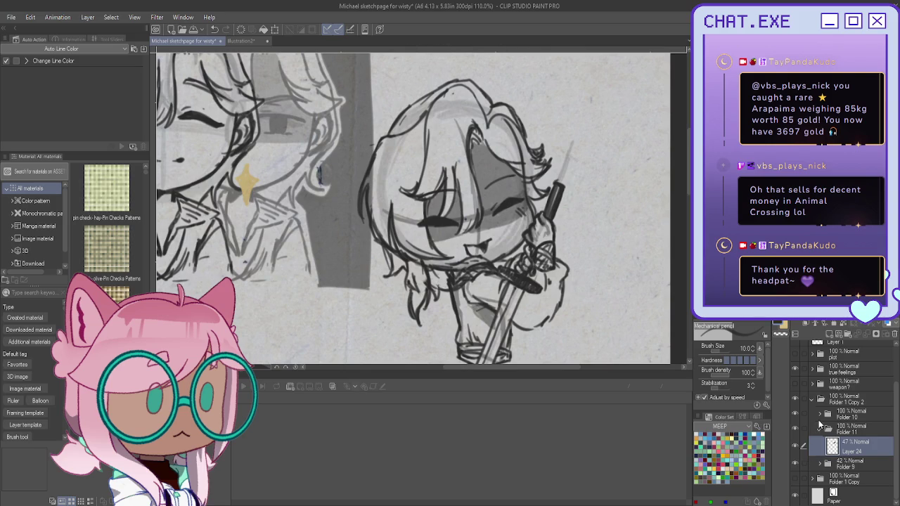
left_click(819, 414)
scroll(816, 436, "down", 2)
left_click(794, 452)
left_click(794, 473)
left_click(844, 472)
mouse_move(454, 278)
left_mouse_down()
mouse_move(485, 265)
mouse_move(447, 285)
left_mouse_up()
mouse_move(485, 260)
left_mouse_down()
mouse_move(450, 282)
mouse_move(478, 260)
mouse_move(457, 278)
left_mouse_up()
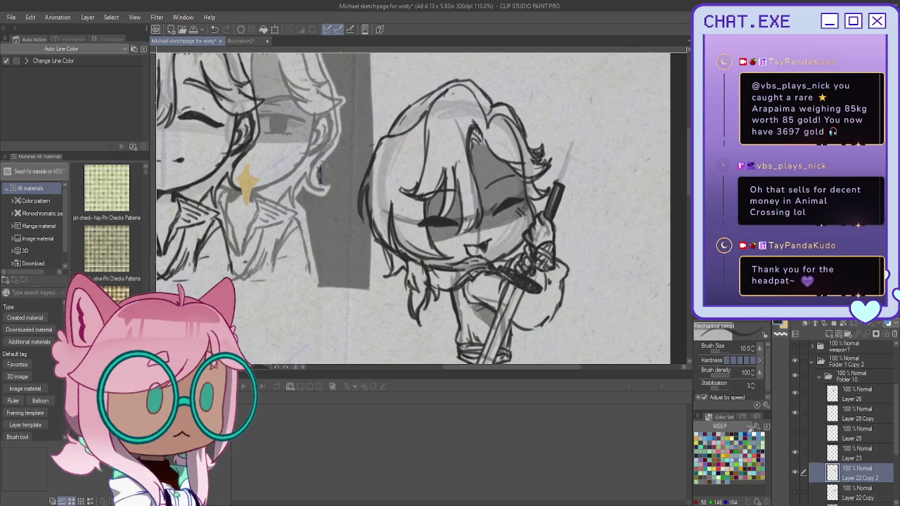
Add a new Layer 27 above Layer 26 and start a yellow sparkle beside the head
left_click(456, 274, "ctrl+shift")
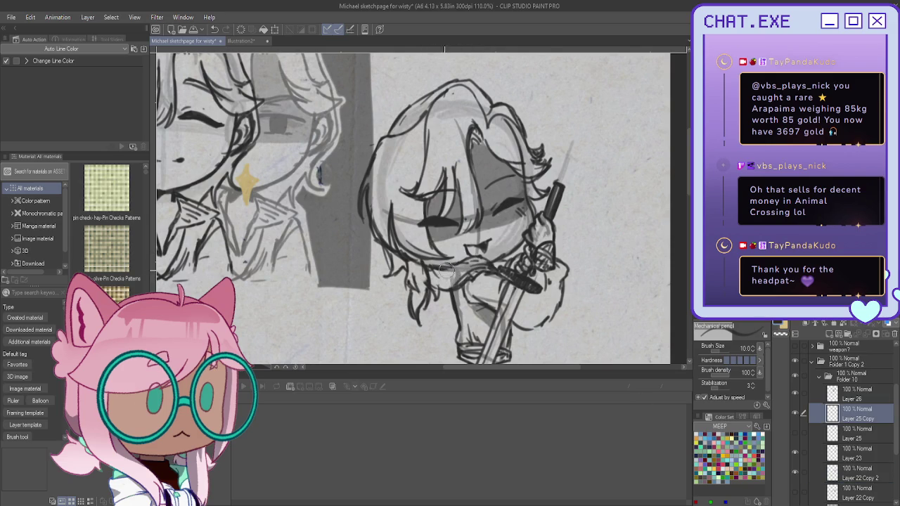
scroll(454, 270, "down", 2)
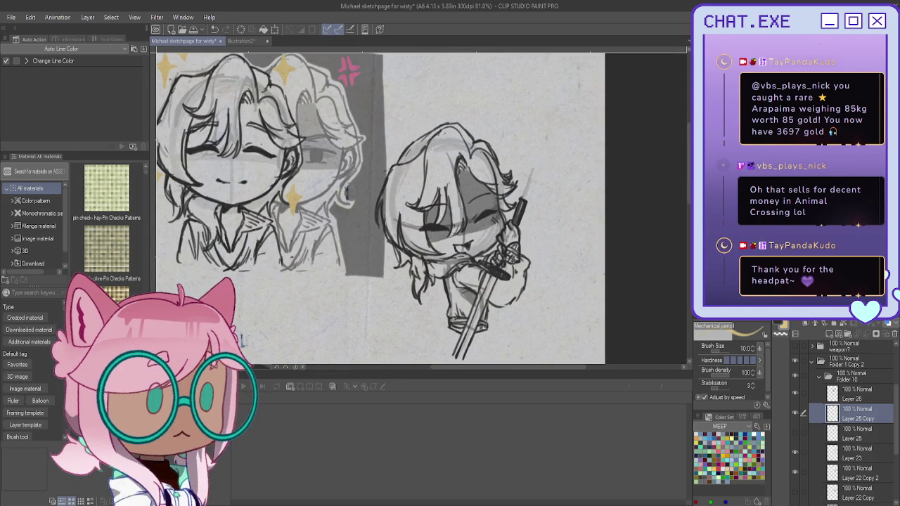
left_click(823, 394)
left_click(828, 335)
scroll(514, 136, "up", 1)
left_click_drag(514, 136, 503, 152)
Retry the yellow sparkles beside the chibi's head, adding a small one near the face
key("ctrl+z")
key("ctrl+z")
key("ctrl+z")
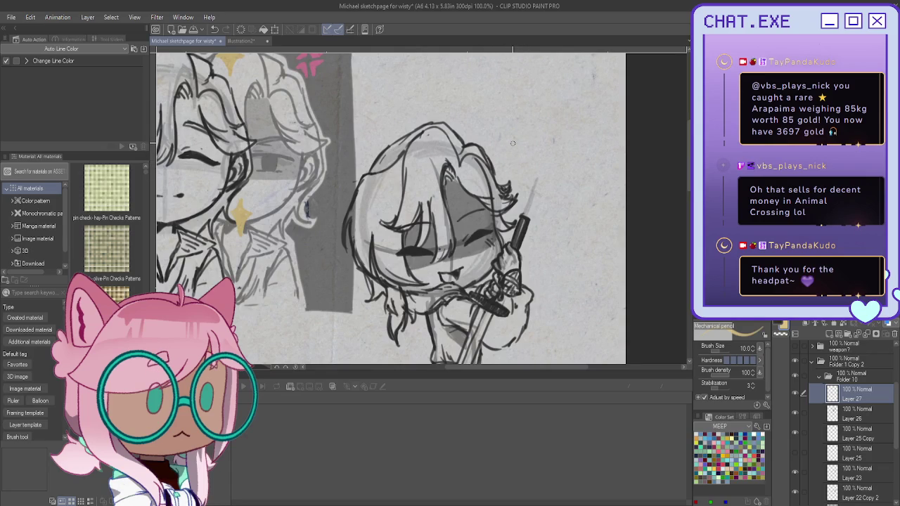
left_click_drag(524, 161, 515, 166)
key("ctrl+z")
key("ctrl+z")
key("ctrl+z")
key("ctrl+z")
scroll(491, 173, "down", 1)
scroll(396, 206, "up", 1)
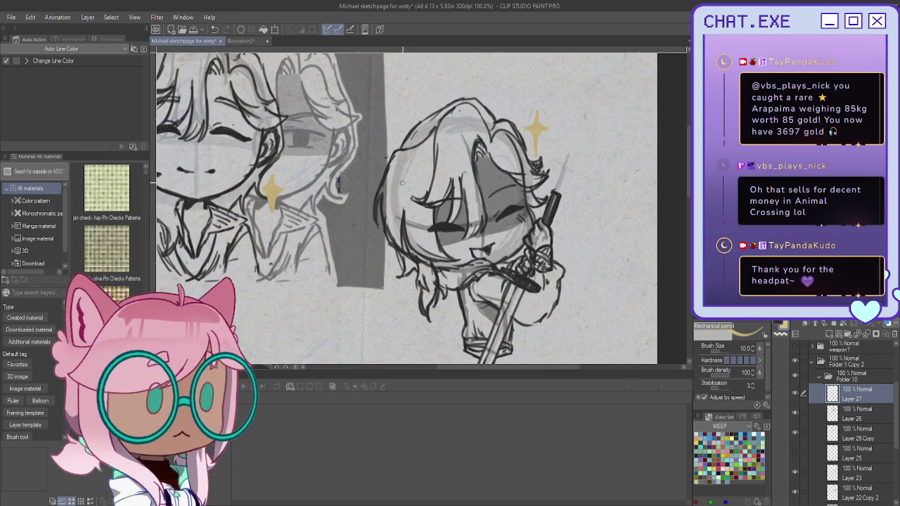
left_click_drag(396, 191, 396, 215)
scroll(396, 195, "down", 3)
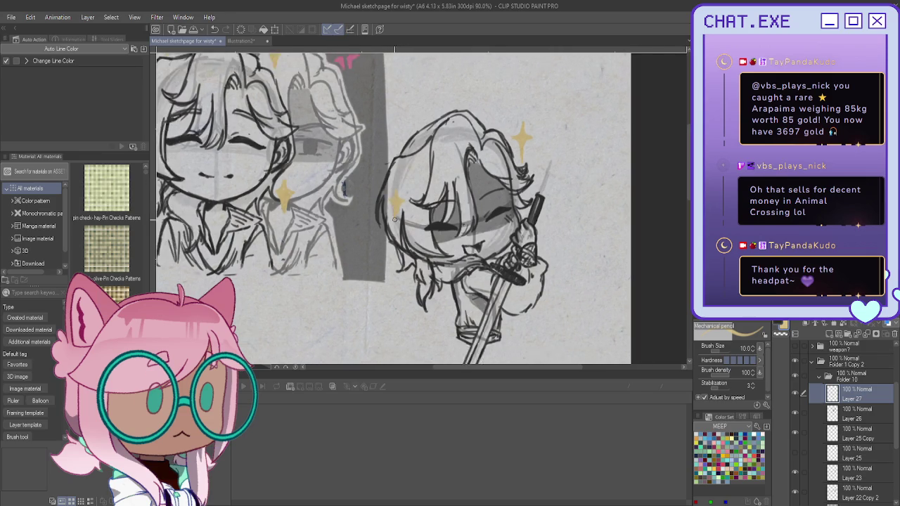
scroll(396, 204, "down", 3)
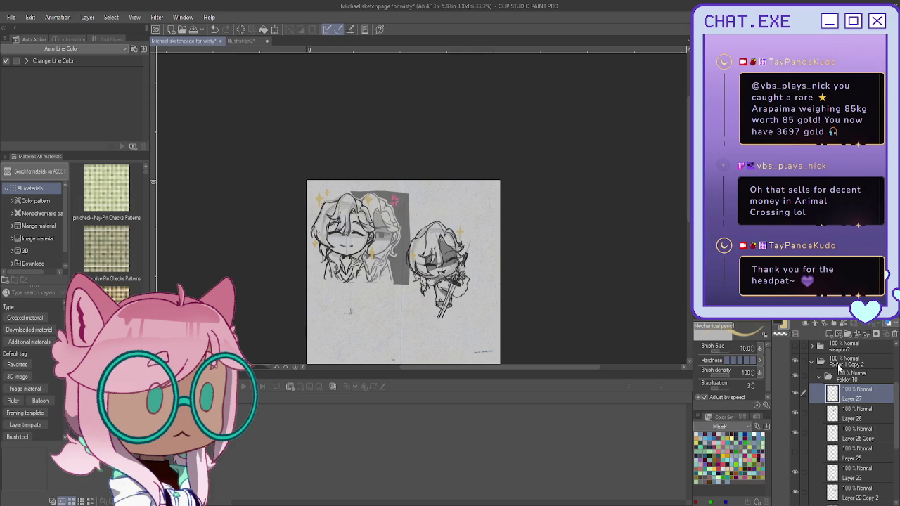
Rename Folder 1 Copy 2 to 'dont under estimate' and collapse it
left_click(838, 365)
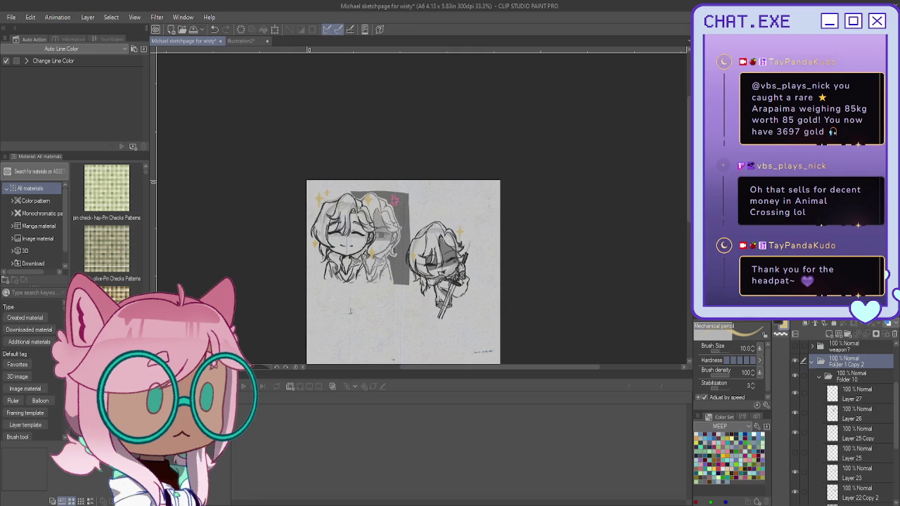
type("dont under estimate")
key("Return")
left_click(812, 362)
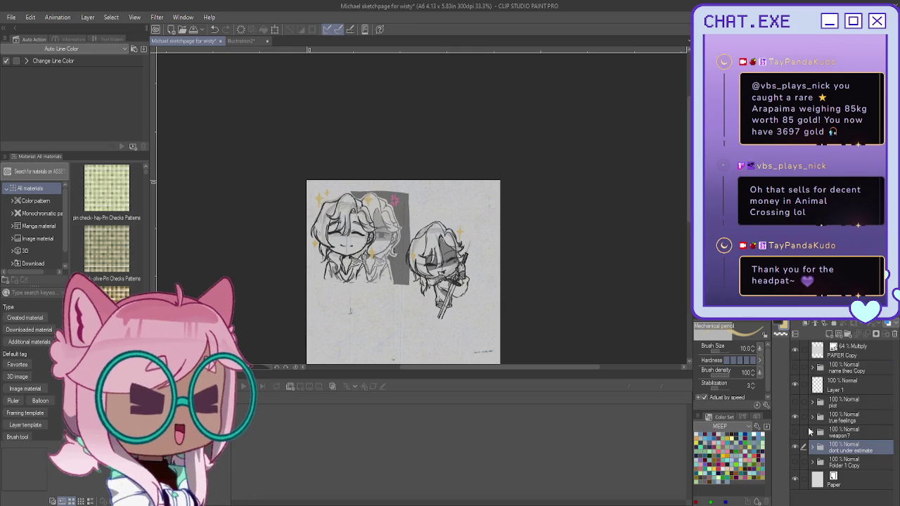
Show the weapon?, plot and name theo Copy layers
left_click(795, 431)
left_click(795, 401)
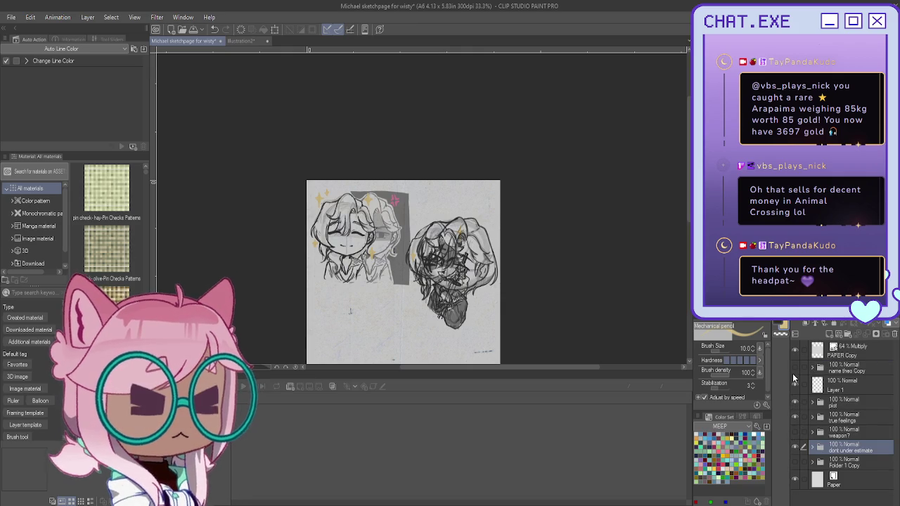
left_click(795, 368)
scroll(403, 272, "down", 3)
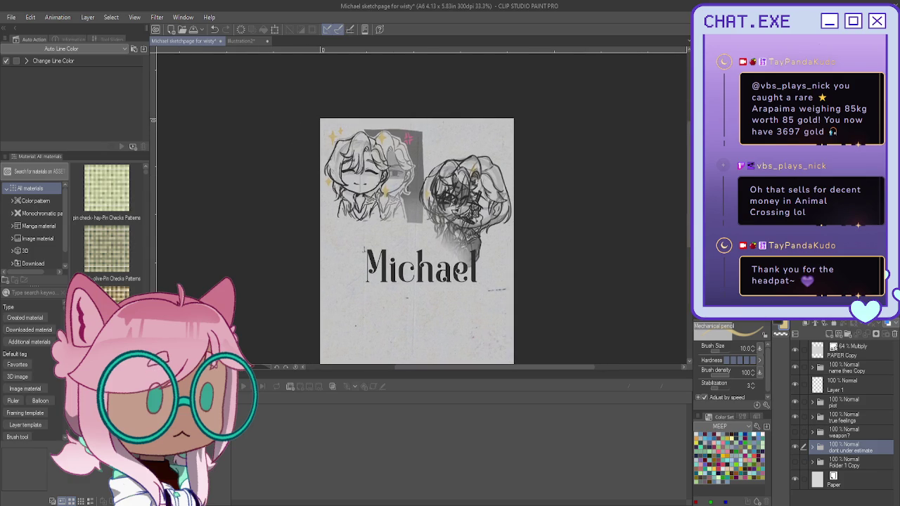
Move the duplicate chibi sketch down below the 'Michael' title
key("k")
left_click_drag(417, 241, 486, 188)
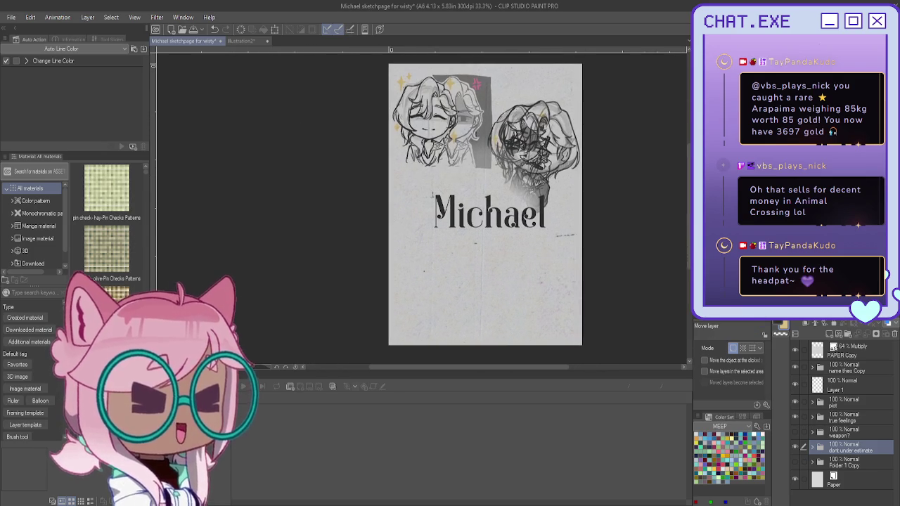
mouse_move(575, 146)
left_mouse_down()
mouse_move(456, 283)
mouse_move(521, 310)
left_mouse_up()
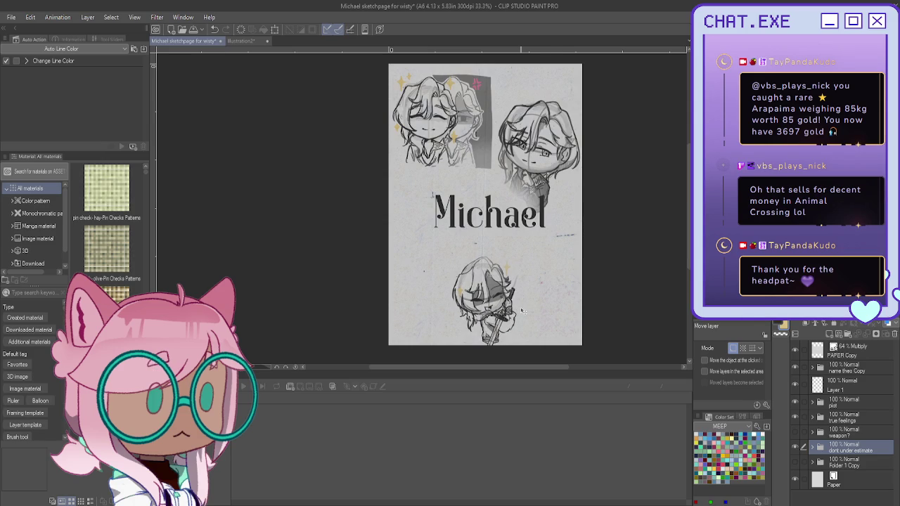
key("ctrl+t")
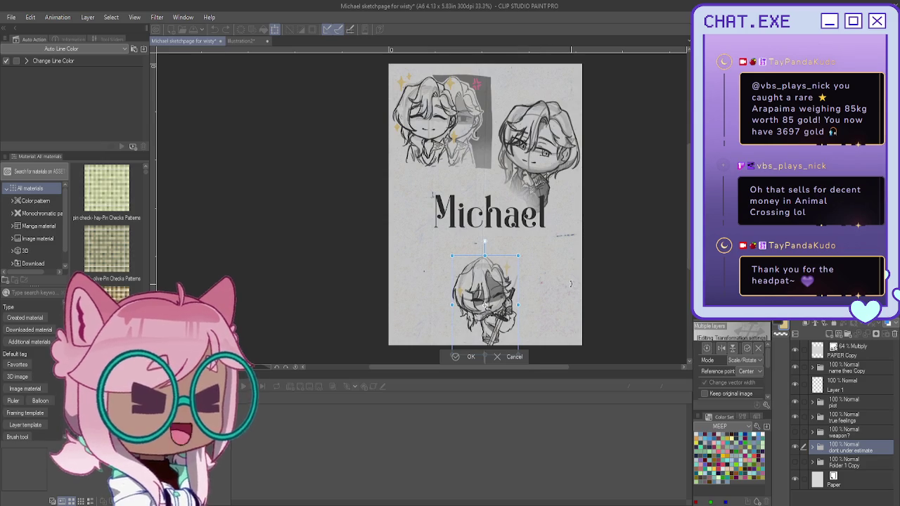
Scale up and reposition the lower chibi sketch, then confirm the transform
left_click_drag(485, 256, 487, 239)
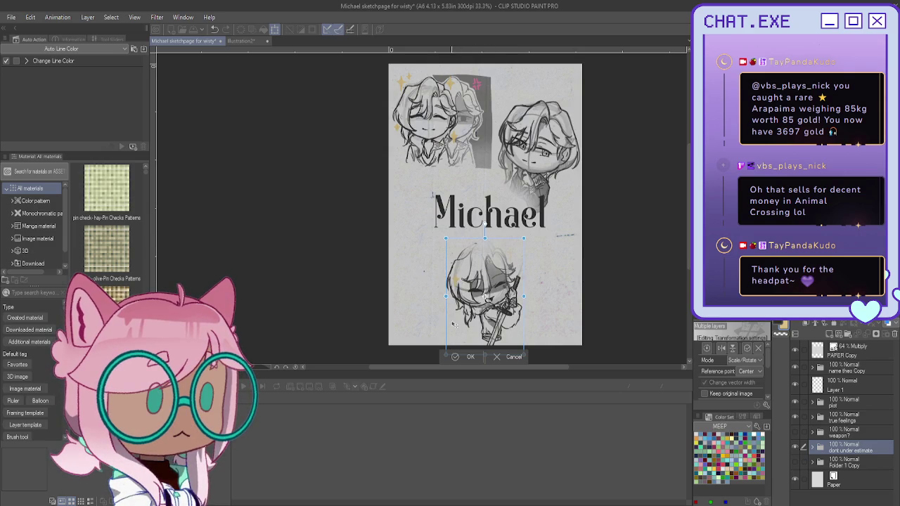
left_click_drag(485, 297, 477, 289)
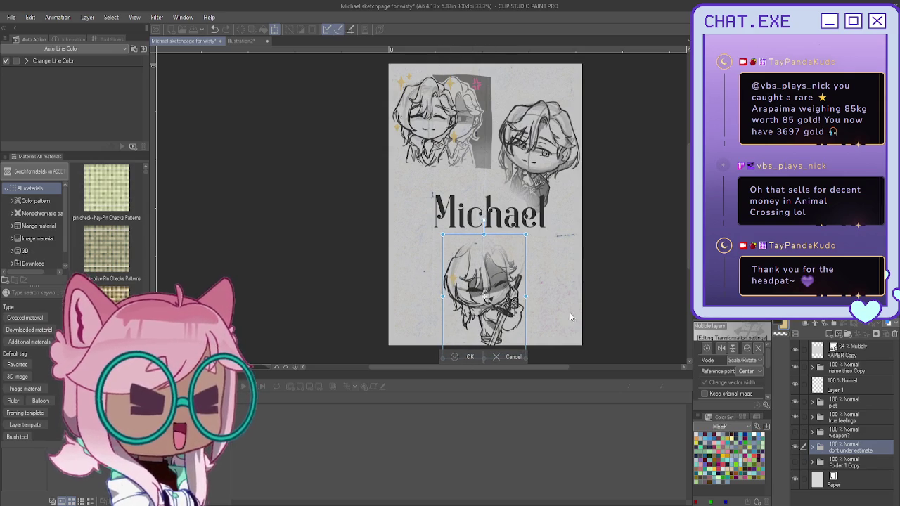
key("Return")
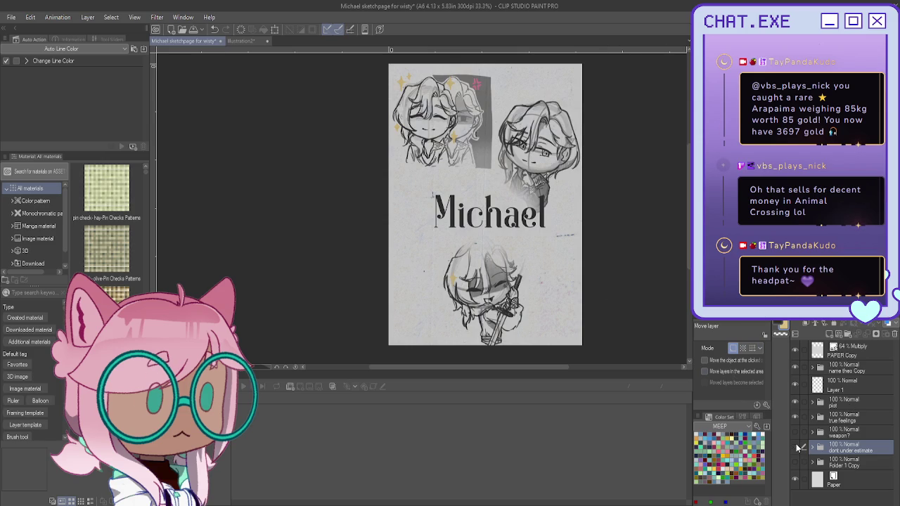
Hide the chibi sketch layers and delete Layer 1
left_click_drag(799, 447, 800, 393)
left_click(829, 390)
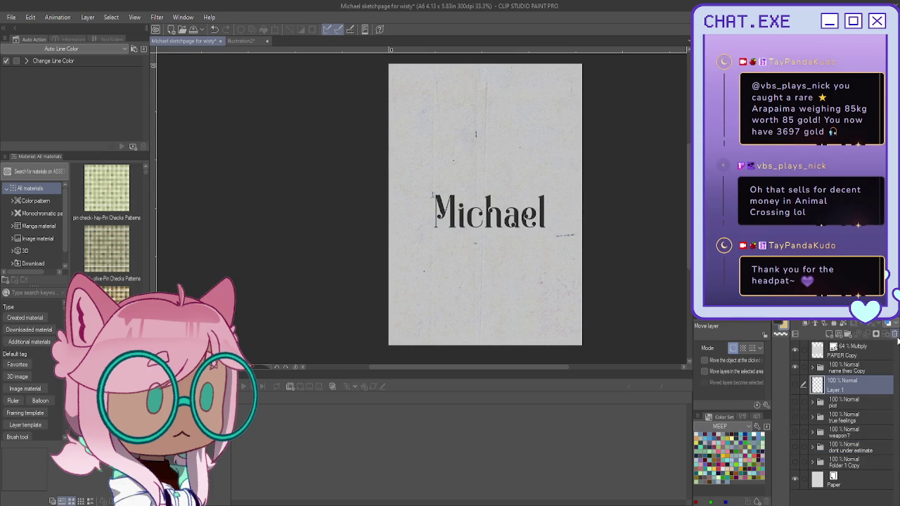
left_click(895, 334)
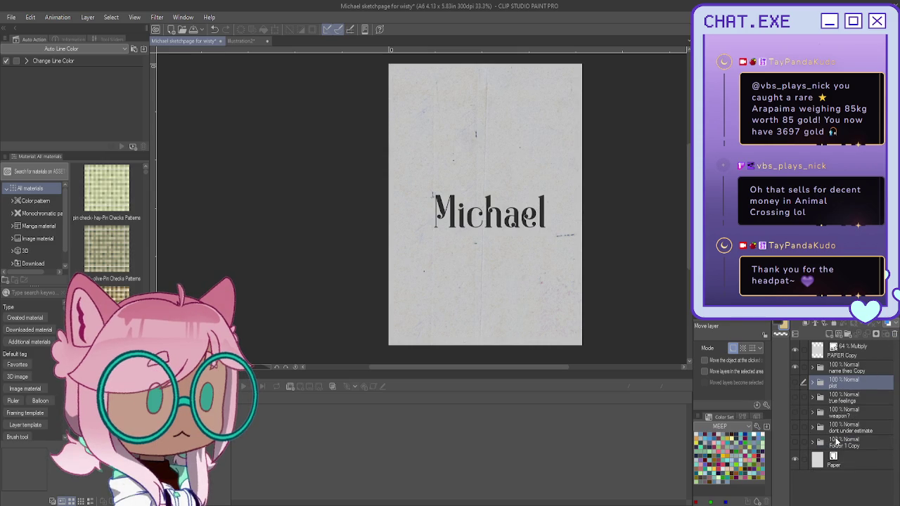
left_click(839, 441)
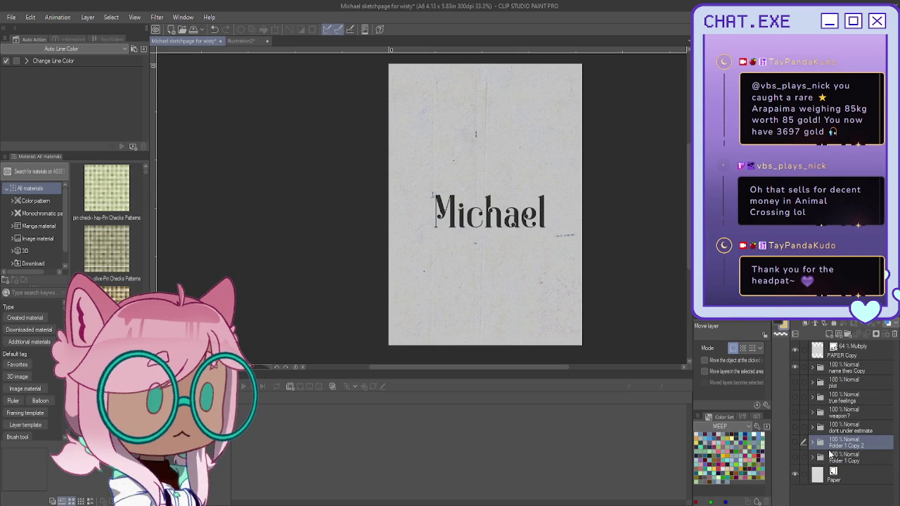
Duplicate Folder 1 Copy twice and show Folder 1 Copy 2's circle head guide
key("ctrl+c")
key("ctrl+v")
key("ctrl+v")
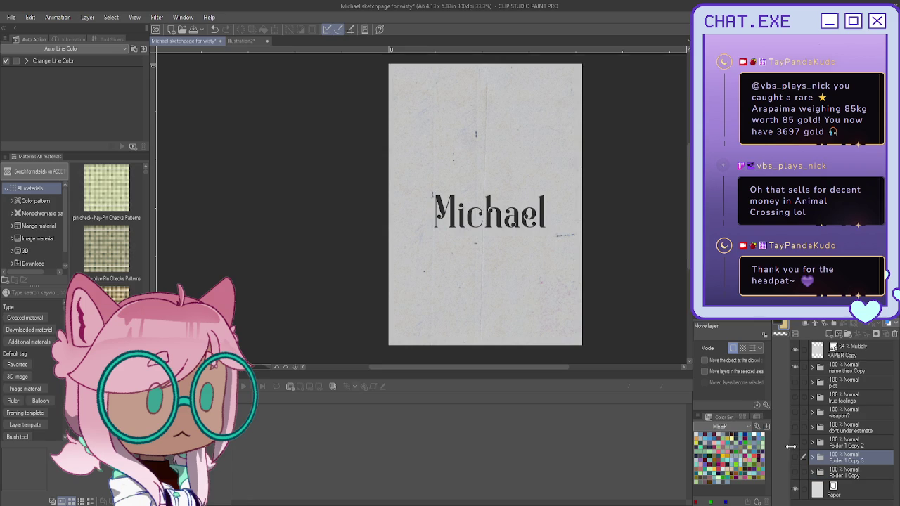
left_click(795, 441)
left_click(812, 441)
left_click(822, 459)
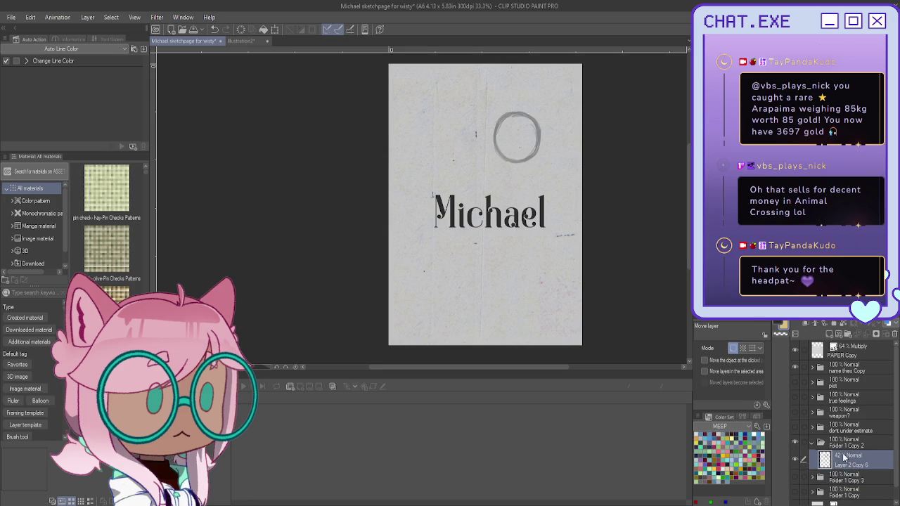
Group Layer 2 Copy 6 into a new folder and add a new raster layer above it
key("ctrl+g")
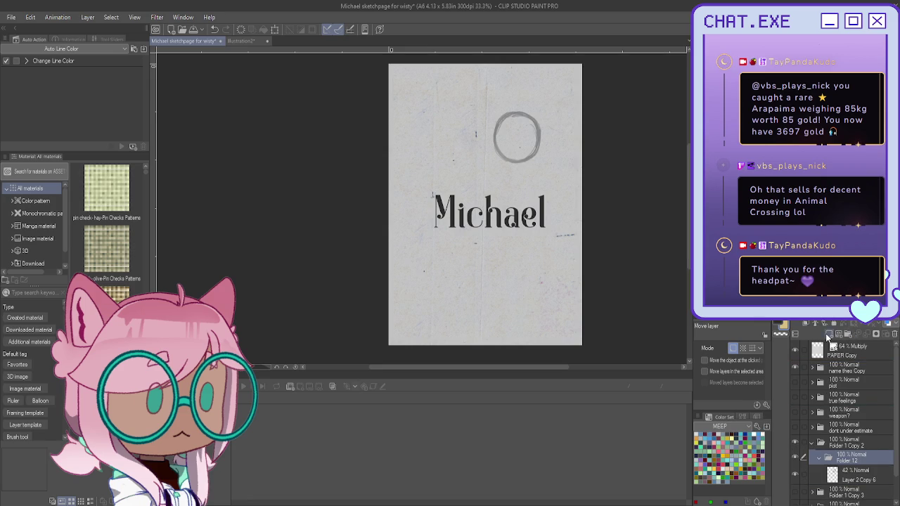
left_click(830, 334)
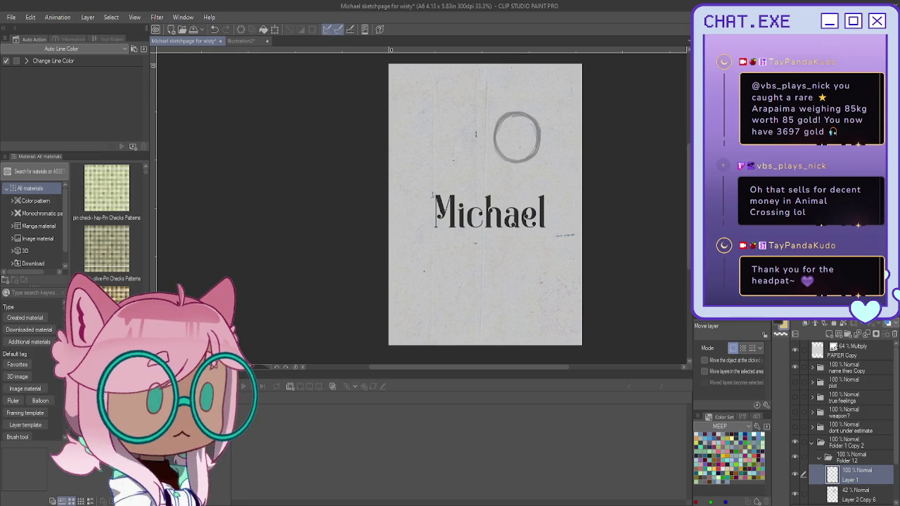
scroll(509, 93, "up", 2)
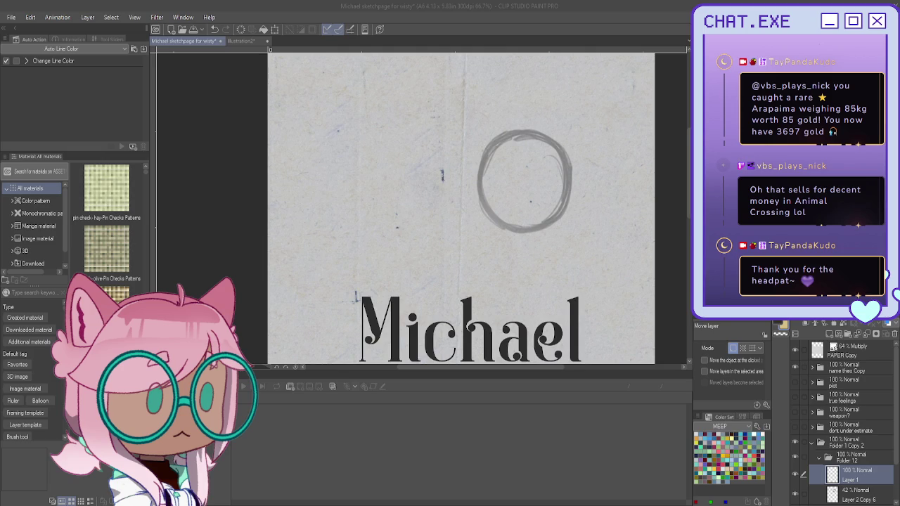
Zoom in and pencil horizontal and vertical face guidelines inside the circle
key("ctrl+alt+0")
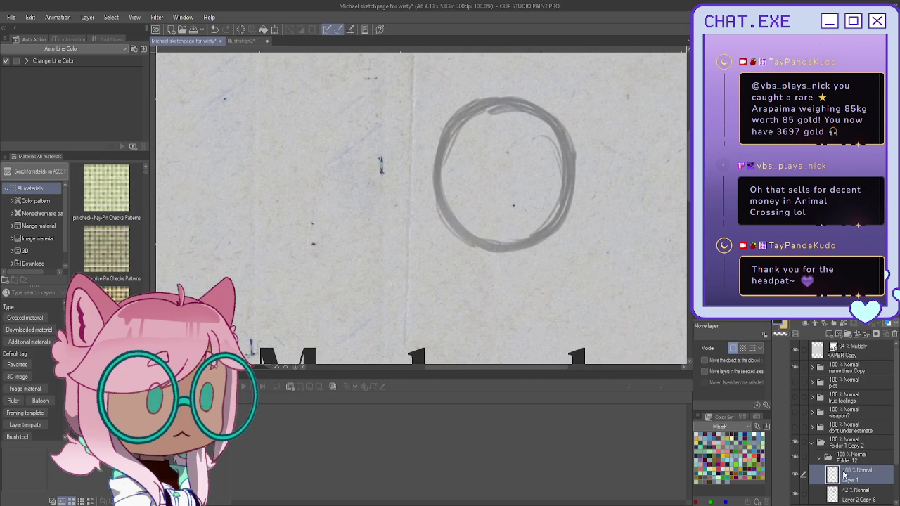
key("p")
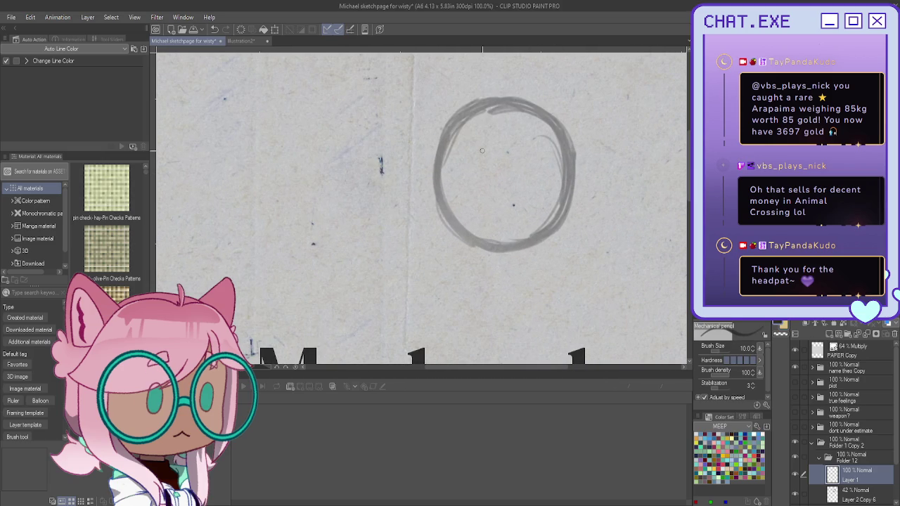
scroll(469, 156, "up", 1)
left_click_drag(438, 182, 449, 194)
mouse_move(581, 227)
left_mouse_down()
mouse_move(431, 176)
mouse_move(585, 227)
left_mouse_up()
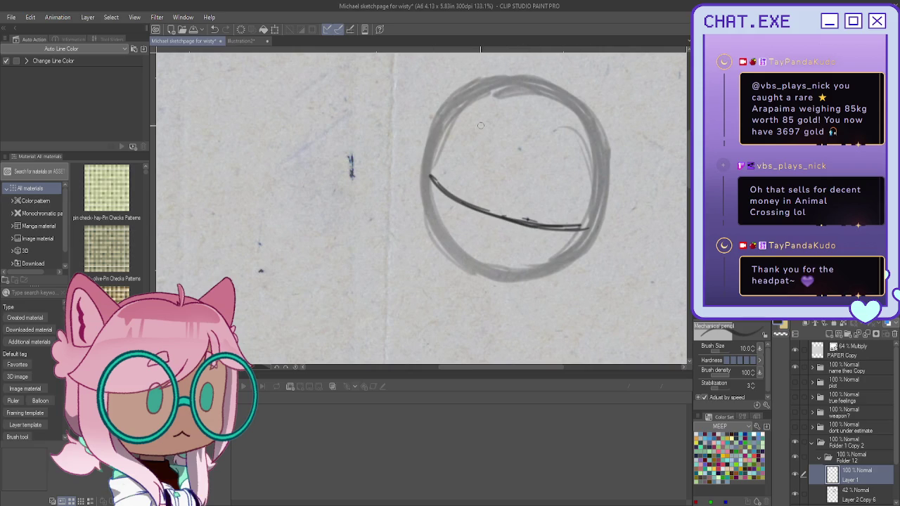
left_click_drag(507, 133, 482, 255)
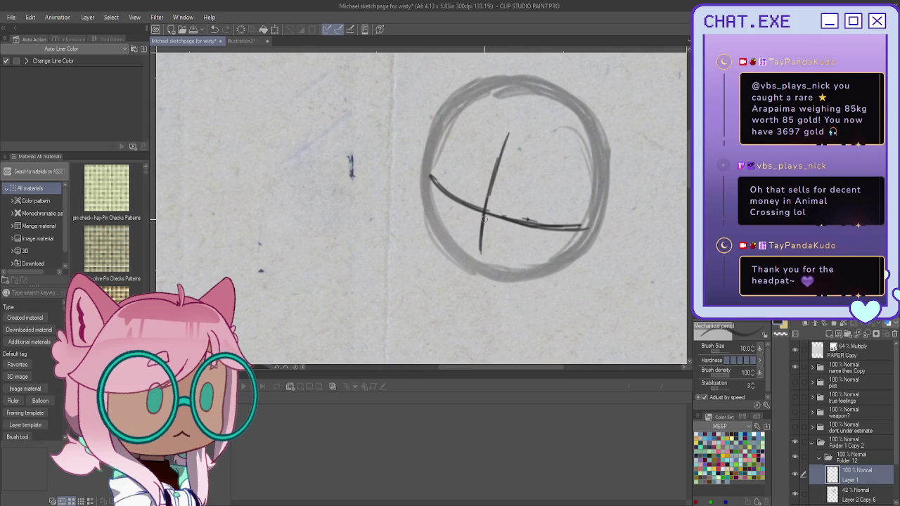
scroll(506, 267, "down", 2)
scroll(503, 281, "up", 3)
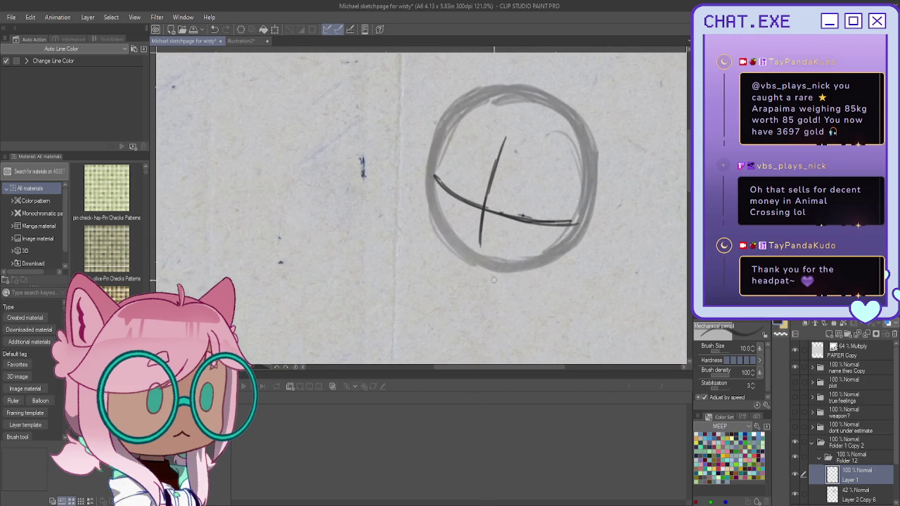
Sketch a neck line below the circle, then undo it
left_click_drag(489, 285, 509, 332)
scroll(509, 332, "down", 3)
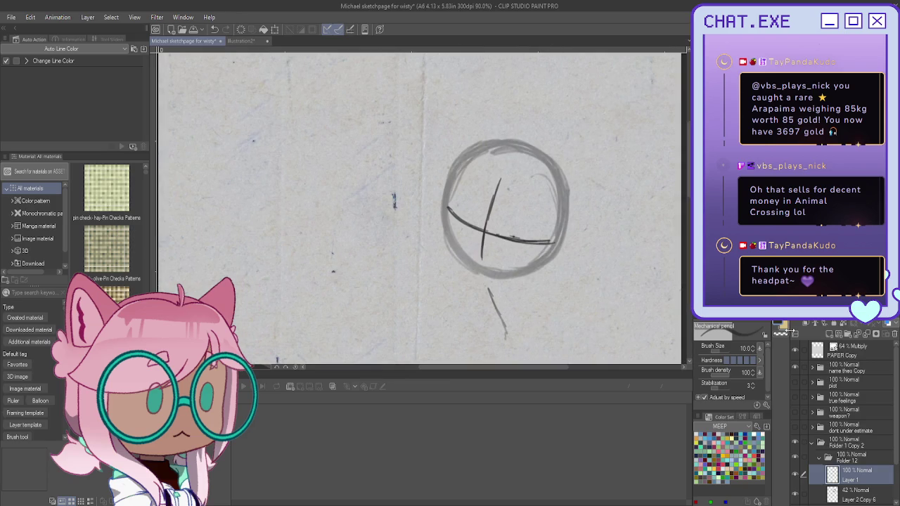
mouse_move(489, 288)
left_mouse_down()
mouse_move(505, 338)
mouse_move(510, 301)
left_mouse_up()
key("ctrl+z")
key("ctrl+z")
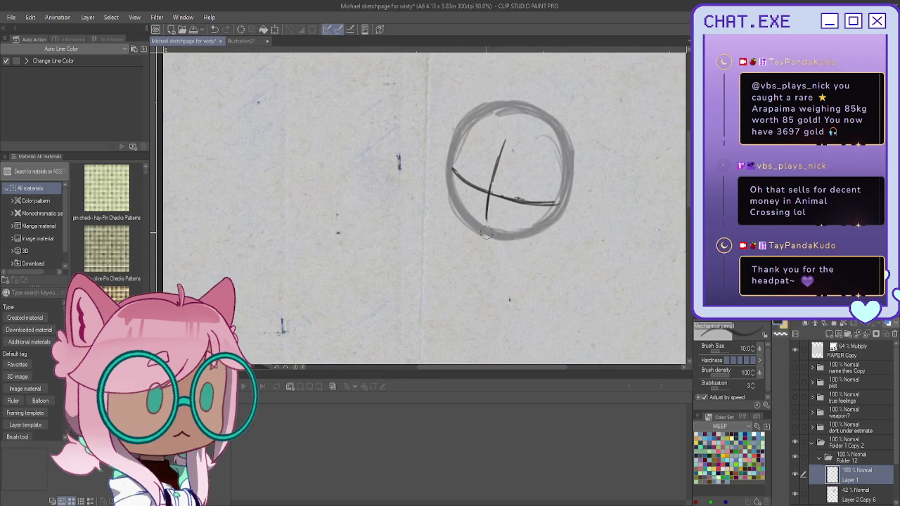
Rotate the cross guidelines upright with Ctrl+T and save the sketch page
key("ctrl+t")
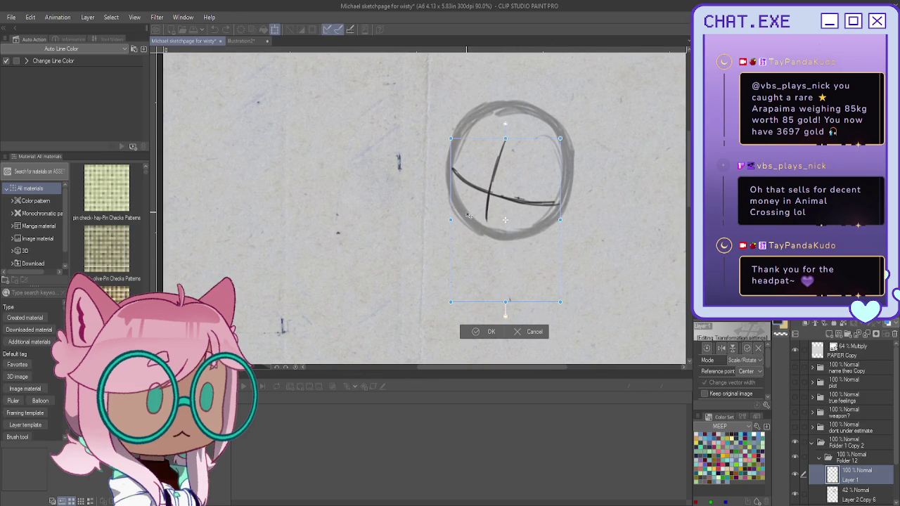
mouse_move(461, 275)
left_mouse_down()
mouse_move(450, 250)
mouse_move(437, 260)
left_mouse_up()
key("Return")
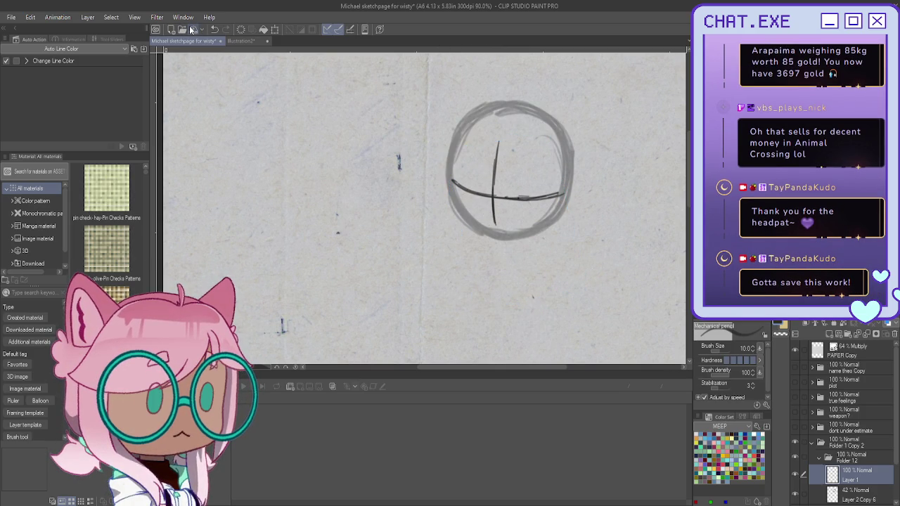
left_click(190, 30)
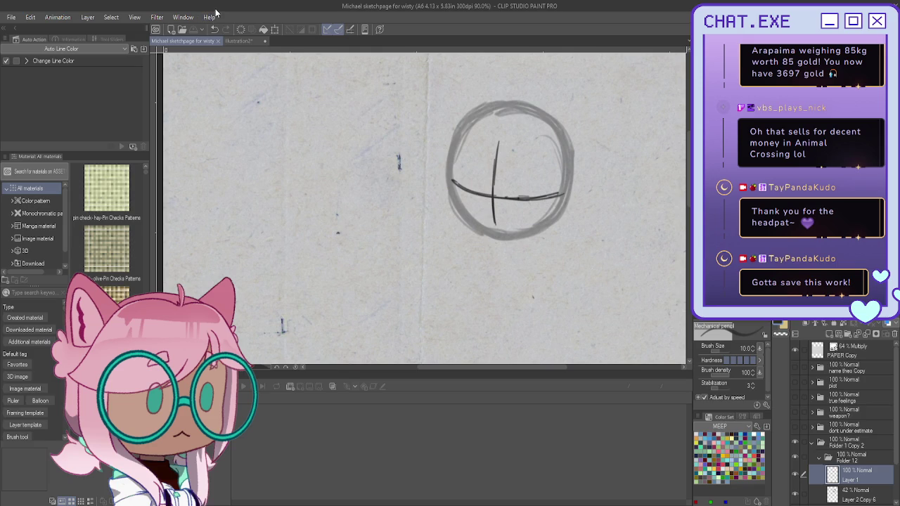
left_click(511, 242)
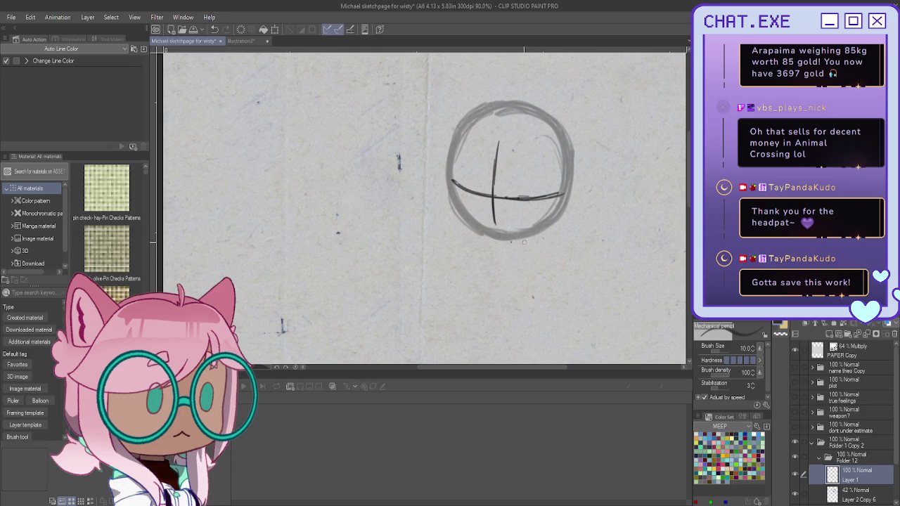
Try several lines below the head circle, undoing each attempt
left_click_drag(510, 255, 530, 298)
key("ctrl+z")
left_click_drag(510, 257, 523, 297)
scroll(473, 249, "up", 1)
key("ctrl+z")
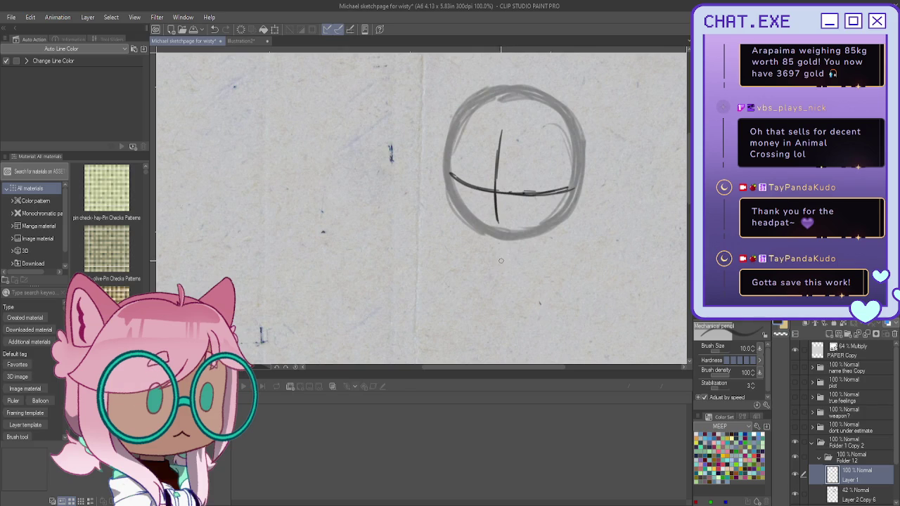
left_click_drag(491, 266, 517, 273)
key("ctrl+z")
Rough out the hands and crossed-arm torso below the circle, discarding the hatching
mouse_move(544, 249)
left_mouse_down()
mouse_move(496, 287)
mouse_move(485, 239)
mouse_move(531, 252)
mouse_move(500, 247)
mouse_move(552, 278)
mouse_move(535, 274)
mouse_move(542, 250)
mouse_move(578, 289)
mouse_move(553, 299)
mouse_move(549, 288)
mouse_move(571, 295)
mouse_move(578, 283)
mouse_move(566, 306)
mouse_move(582, 285)
mouse_move(570, 271)
mouse_move(579, 303)
mouse_move(537, 278)
mouse_move(564, 267)
mouse_move(581, 278)
left_mouse_up()
left_click_drag(577, 305, 548, 288)
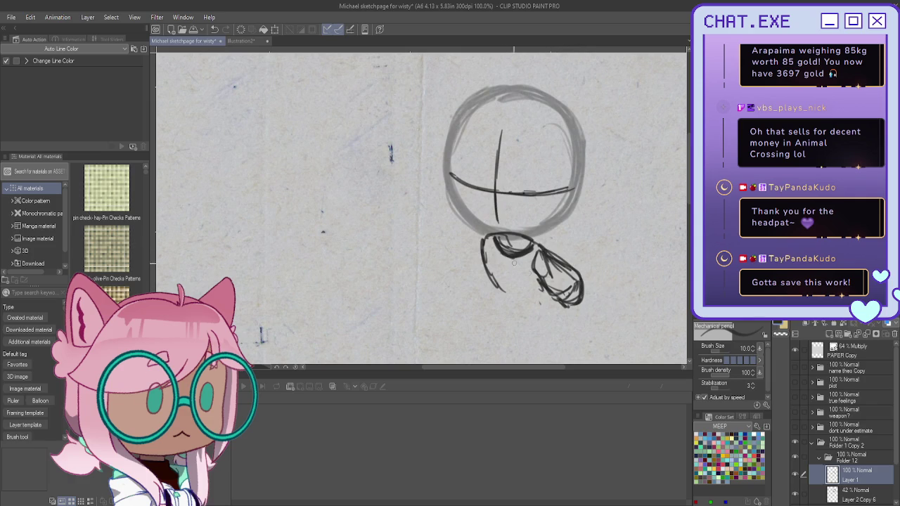
mouse_move(495, 269)
left_mouse_down()
mouse_move(520, 275)
mouse_move(501, 283)
left_mouse_up()
key("ctrl+z")
mouse_move(485, 238)
left_mouse_down()
mouse_move(464, 279)
mouse_move(480, 270)
mouse_move(471, 284)
mouse_move(464, 279)
mouse_move(491, 303)
mouse_move(467, 296)
mouse_move(477, 273)
mouse_move(515, 314)
mouse_move(557, 310)
mouse_move(517, 316)
mouse_move(552, 298)
mouse_move(543, 317)
left_mouse_up()
left_click_drag(538, 285, 531, 316)
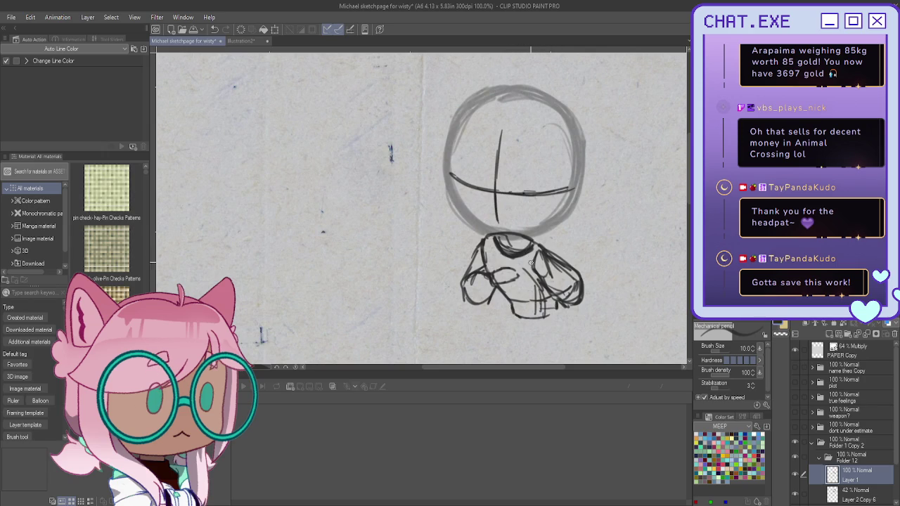
key("ctrl+z")
key("ctrl+z")
key("ctrl+z")
mouse_move(422, 211)
left_mouse_down()
mouse_move(489, 229)
mouse_move(437, 239)
left_mouse_up()
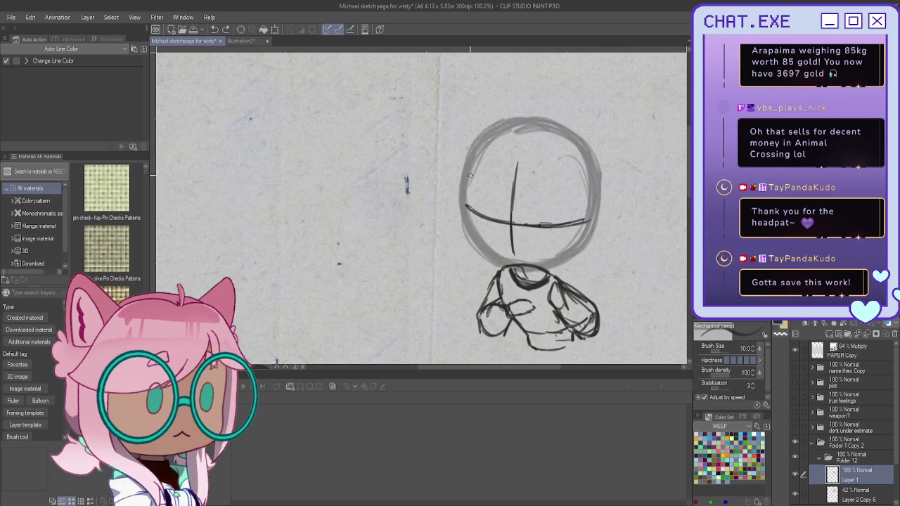
On a new layer, trace darker left, bottom and right edges of the head circle
key("ctrl+shift+n")
scroll(450, 179, "up", 1)
mouse_move(479, 140)
left_mouse_down()
mouse_move(463, 237)
mouse_move(501, 288)
mouse_move(578, 291)
left_mouse_up()
left_click(796, 494)
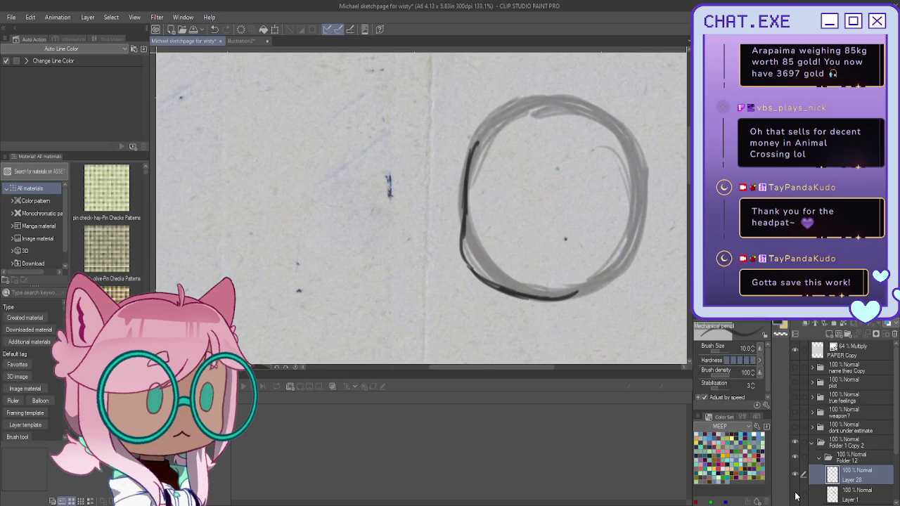
left_click(795, 492)
left_click_drag(492, 284, 578, 295)
left_click_drag(642, 202, 611, 281)
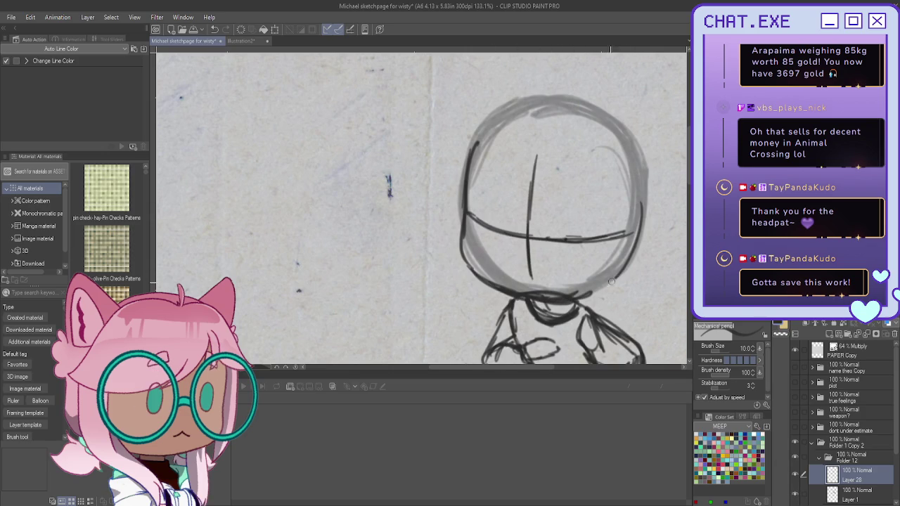
Add an oval ear on the right, darken the head's top edges, and collapse Folder 12
left_click_drag(638, 190, 634, 198)
mouse_move(623, 152)
left_mouse_down()
mouse_move(555, 105)
mouse_move(648, 203)
mouse_move(650, 239)
left_mouse_up()
mouse_move(649, 168)
left_mouse_down()
mouse_move(534, 103)
mouse_move(595, 100)
left_mouse_up()
left_click_drag(521, 100, 474, 146)
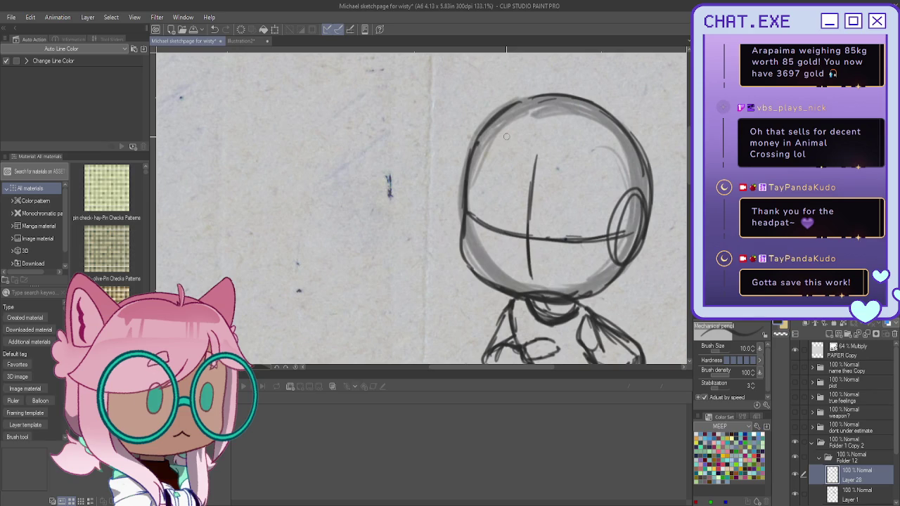
left_click_drag(506, 136, 436, 93)
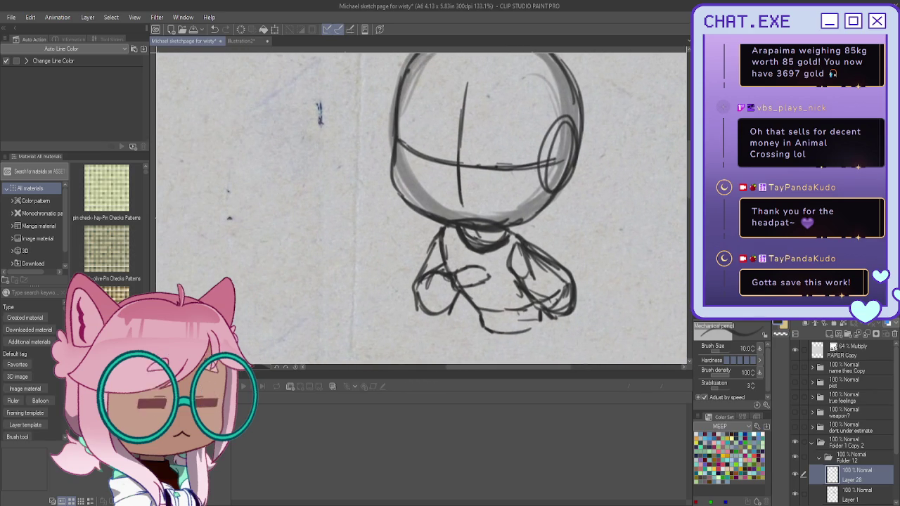
left_click(820, 458)
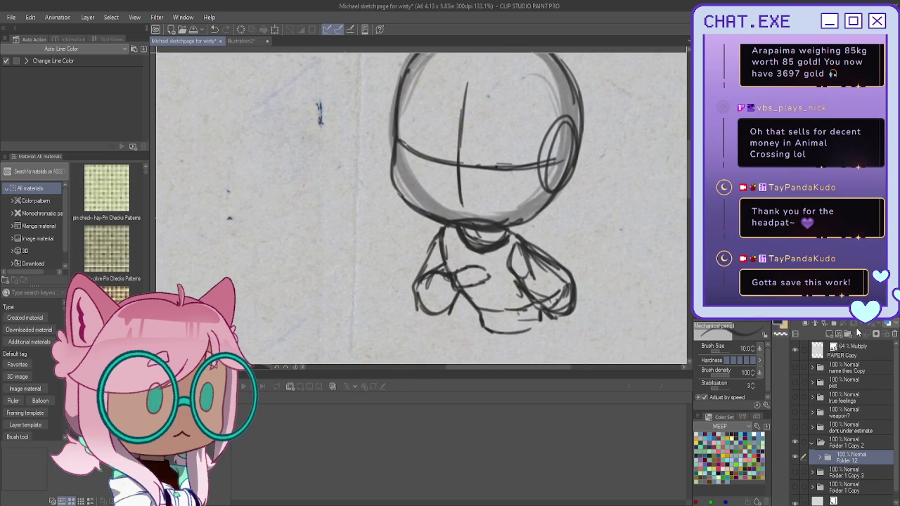
Fade Folder 12 to 35% opacity, wrap it in new Folder 13 and add Layer 29
left_click_drag(857, 322, 837, 322)
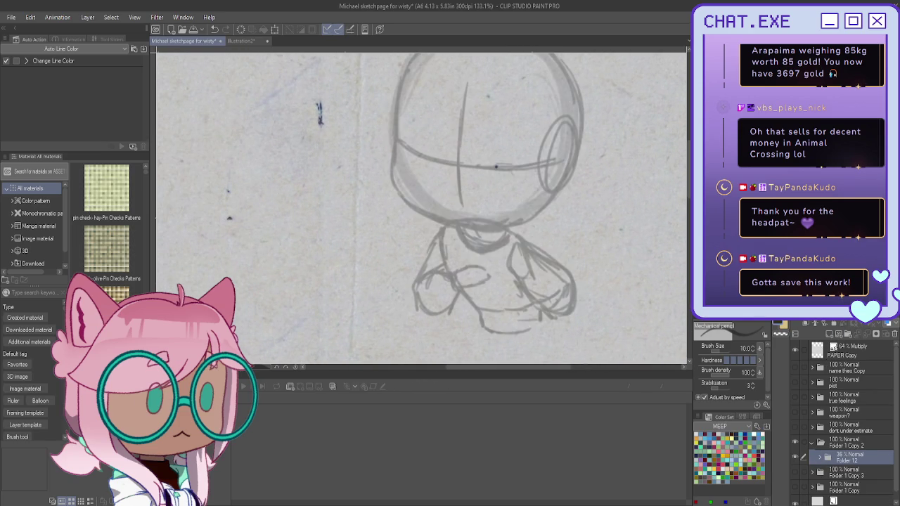
left_click_drag(478, 211, 471, 231)
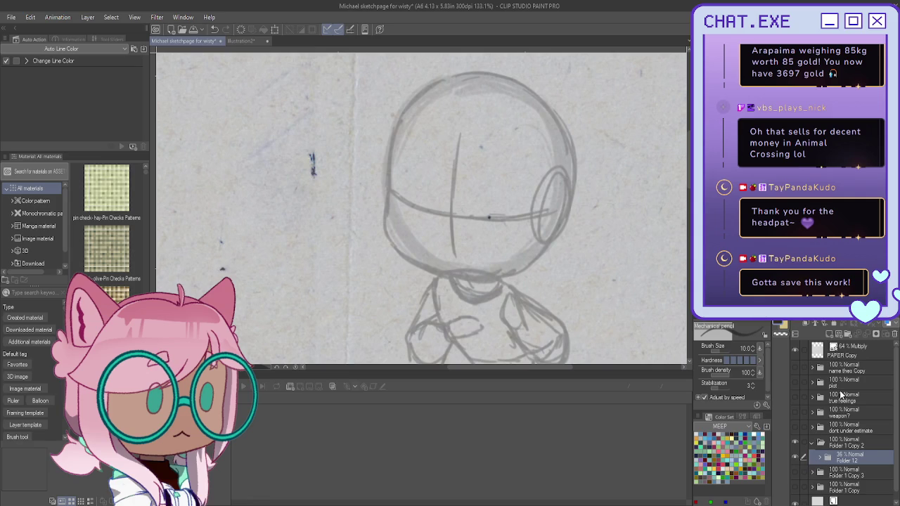
left_click(829, 335)
left_click(829, 336)
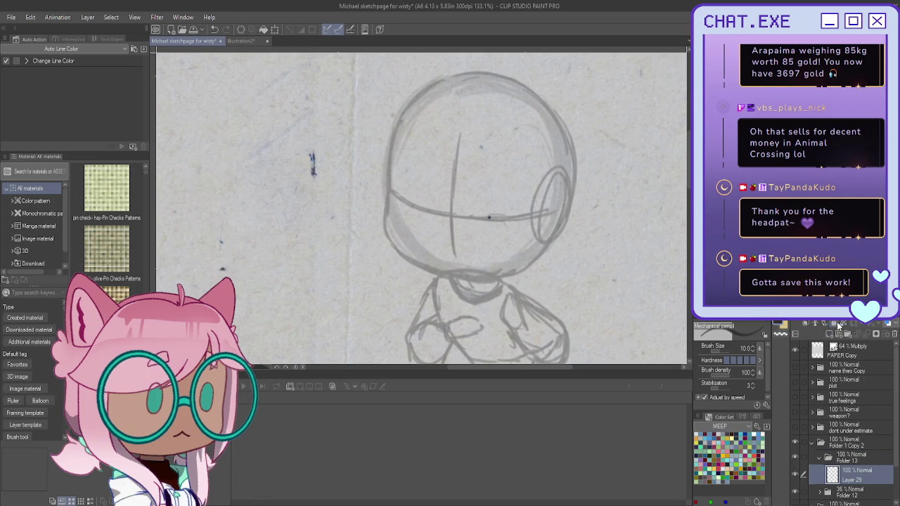
scroll(507, 265, "down", 1)
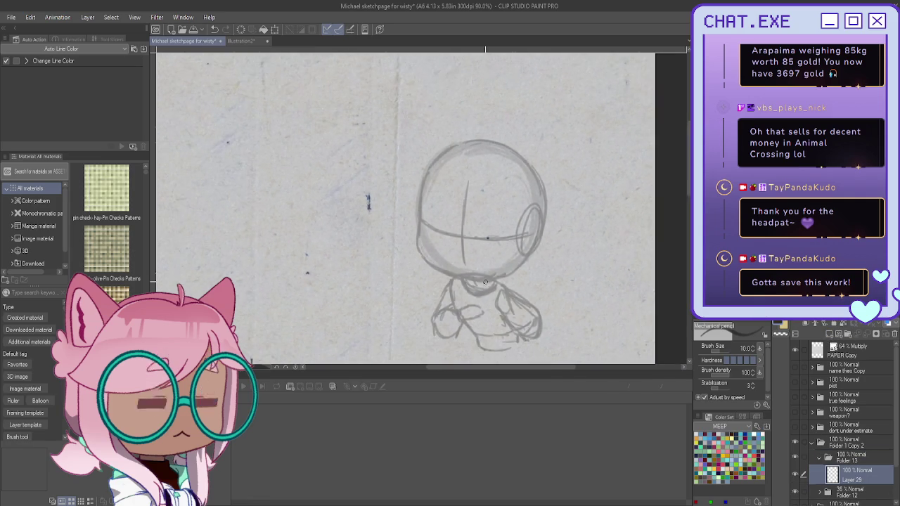
scroll(507, 265, "down", 1)
scroll(464, 265, "up", 1)
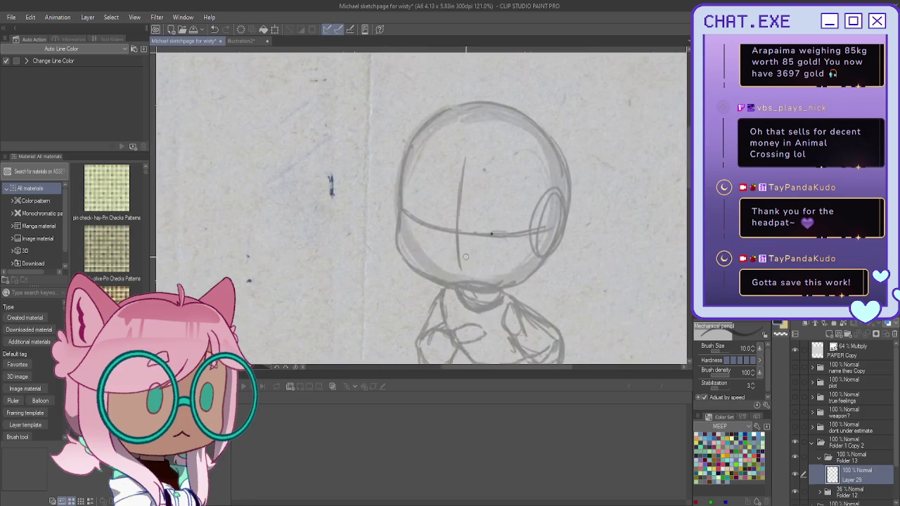
scroll(450, 251, "up", 1)
scroll(429, 228, "up", 1)
scroll(408, 209, "up", 1)
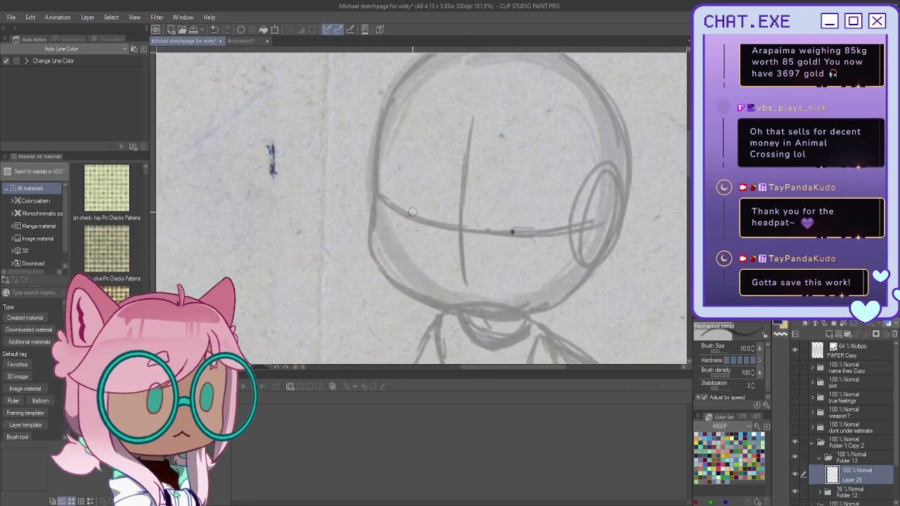
scroll(415, 214, "up", 1)
Ink the chibi's closed eyes and the arched brows above them on Layer 29
left_click_drag(485, 276, 469, 276)
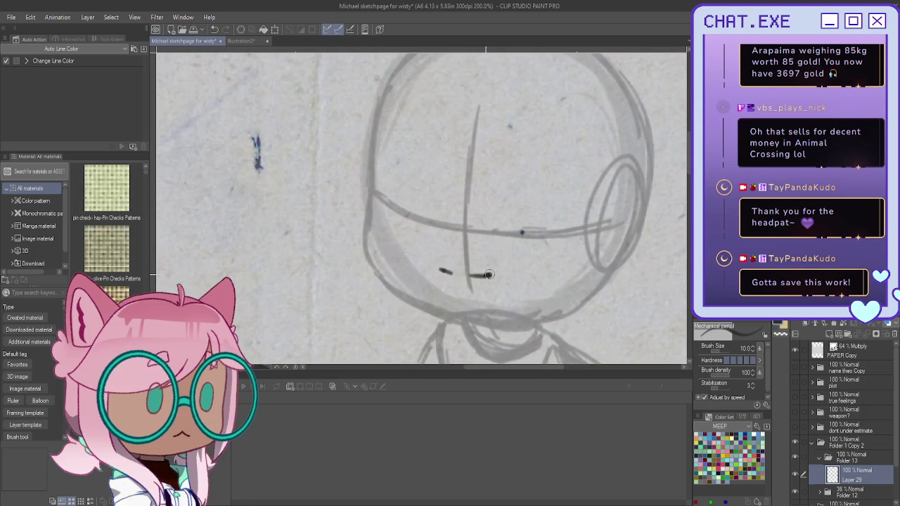
mouse_move(449, 272)
left_mouse_down()
mouse_move(435, 267)
mouse_move(450, 299)
left_mouse_up()
mouse_move(490, 276)
left_mouse_down()
mouse_move(481, 296)
mouse_move(444, 282)
left_mouse_up()
key("ctrl+z")
key("ctrl+z")
key("ctrl+z")
key("ctrl+z")
key("ctrl+z")
key("ctrl+z")
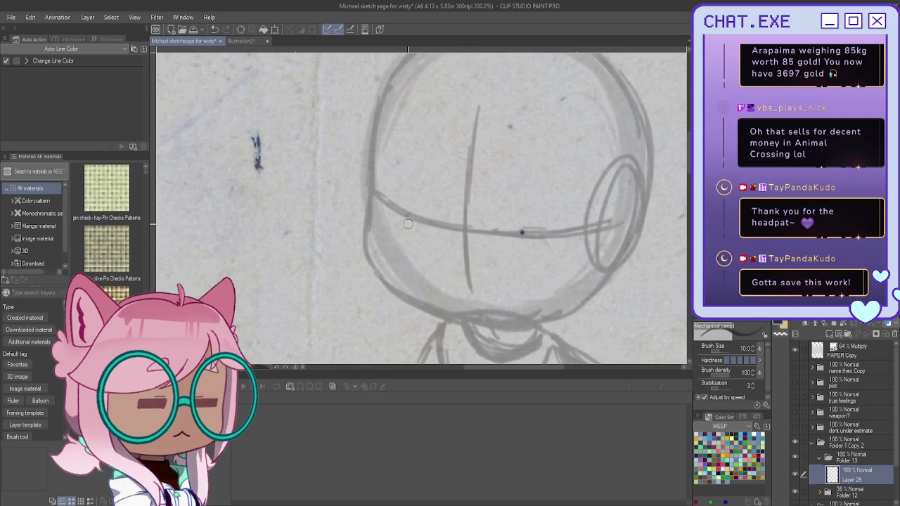
mouse_move(430, 233)
left_mouse_down()
mouse_move(392, 214)
mouse_move(445, 232)
mouse_move(419, 234)
left_mouse_up()
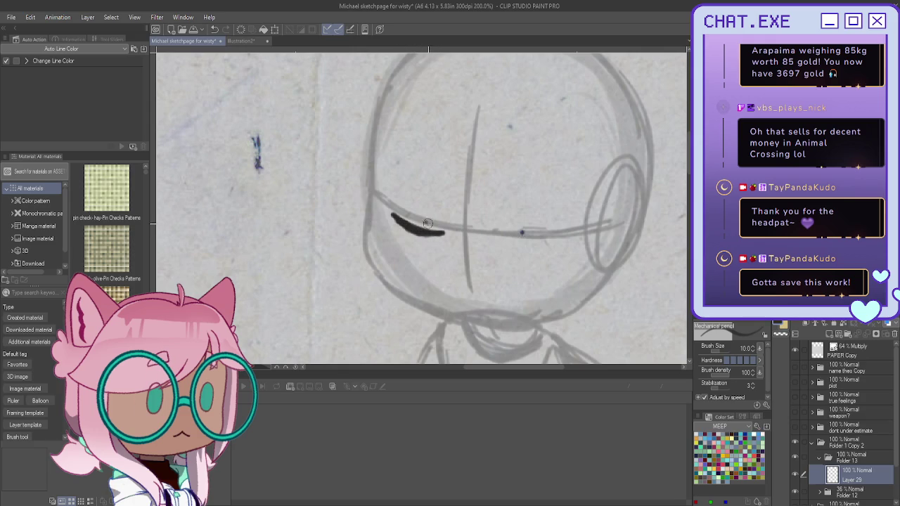
left_click_drag(448, 182, 396, 172)
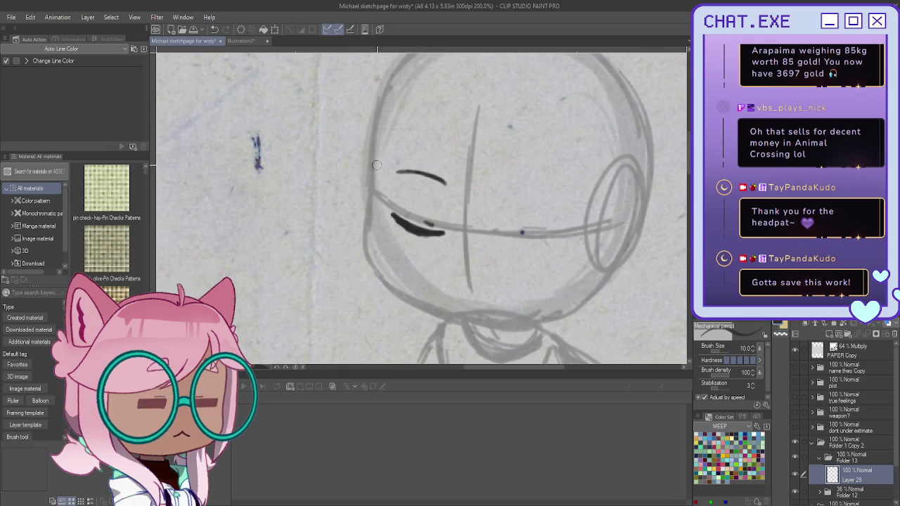
left_click_drag(498, 186, 560, 204)
left_click_drag(501, 190, 555, 202)
mouse_move(445, 176)
left_mouse_down()
mouse_move(405, 169)
mouse_move(427, 167)
left_mouse_up()
mouse_move(545, 239)
left_mouse_down()
mouse_move(494, 239)
mouse_move(549, 240)
mouse_move(521, 247)
mouse_move(493, 241)
mouse_move(557, 239)
mouse_move(518, 249)
mouse_move(557, 239)
mouse_move(505, 247)
mouse_move(491, 239)
left_mouse_up()
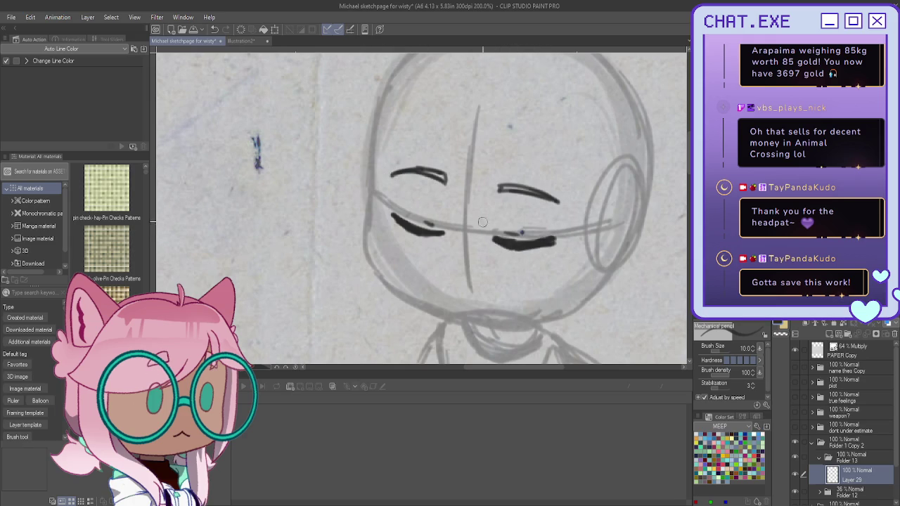
mouse_move(386, 212)
left_mouse_down()
mouse_move(418, 233)
mouse_move(443, 236)
mouse_move(416, 230)
left_mouse_up()
Draw the small mouth, the left cheek outline and the chin line
mouse_move(487, 286)
left_mouse_down()
mouse_move(450, 285)
mouse_move(495, 288)
mouse_move(491, 298)
mouse_move(447, 291)
mouse_move(484, 303)
mouse_move(476, 308)
mouse_move(447, 294)
left_mouse_up()
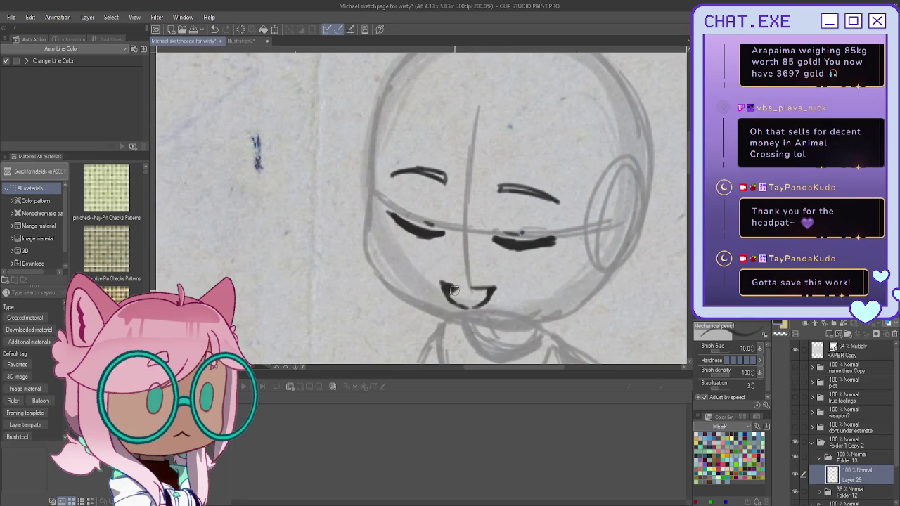
left_click_drag(376, 116, 370, 211)
left_click_drag(374, 166, 365, 249)
mouse_move(373, 207)
left_mouse_down()
mouse_move(364, 277)
mouse_move(415, 304)
left_mouse_up()
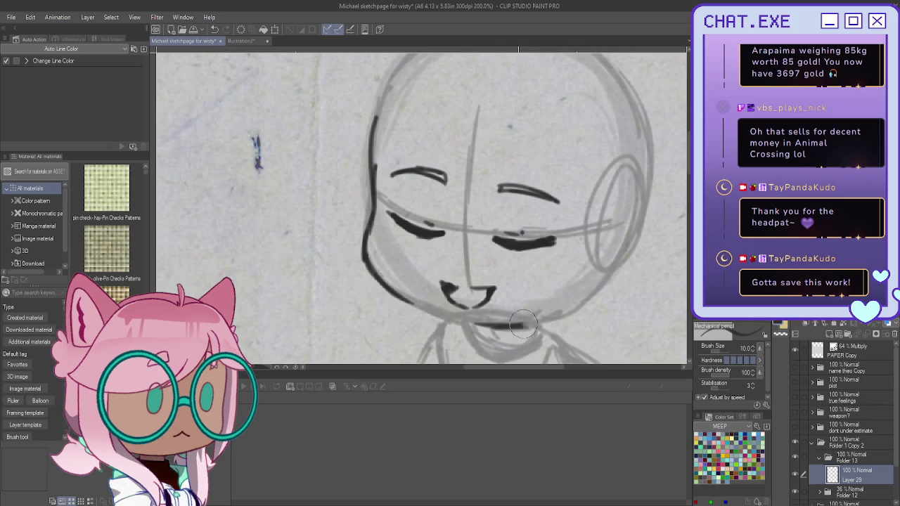
mouse_move(554, 316)
left_mouse_down()
mouse_move(450, 319)
mouse_move(399, 290)
mouse_move(464, 321)
mouse_move(535, 320)
left_mouse_up()
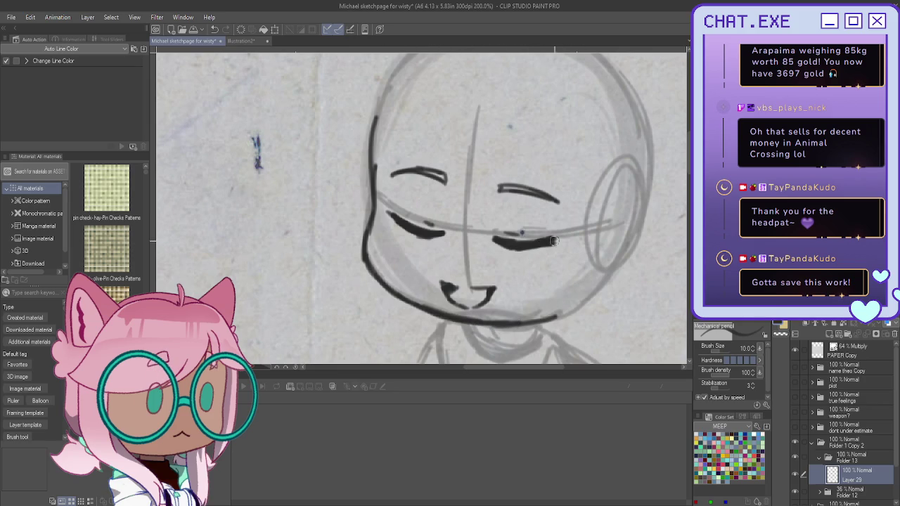
left_click_drag(592, 291, 548, 321)
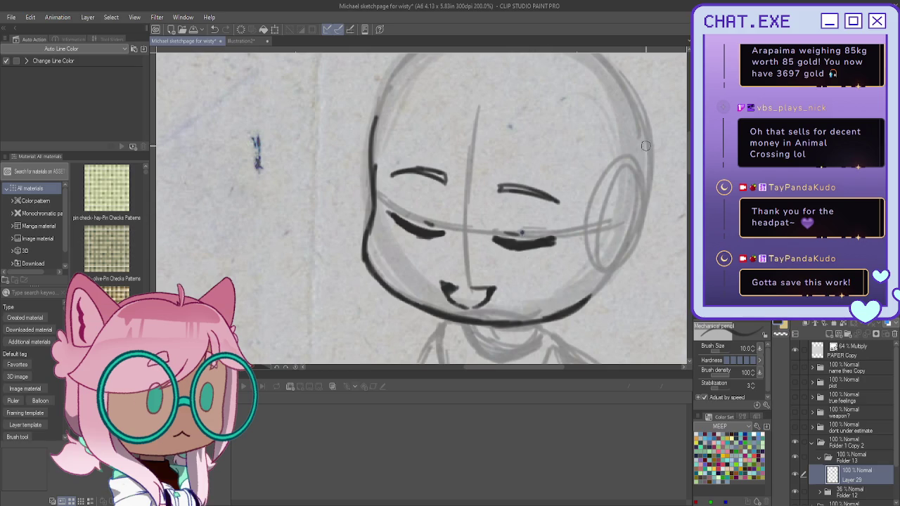
Ink a short arc for the right ear and the jawline running down to the chin
left_click_drag(627, 206, 612, 295)
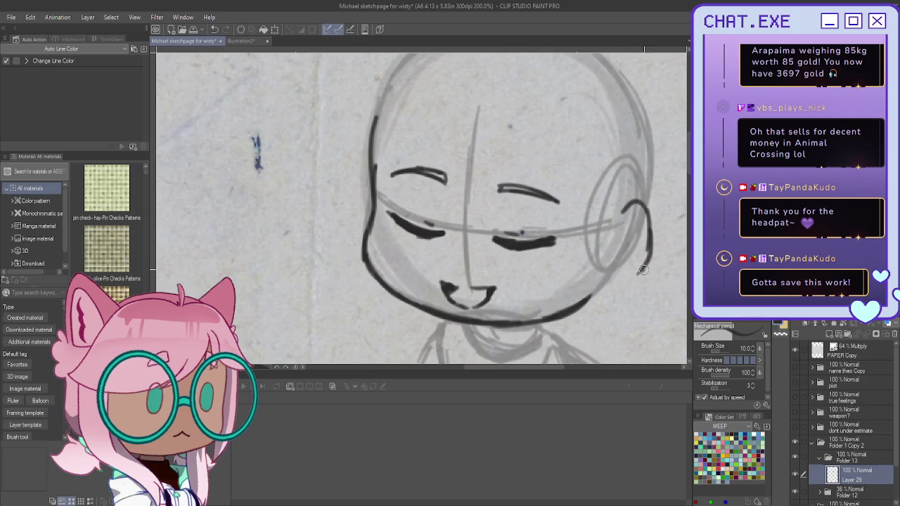
mouse_move(635, 231)
left_mouse_down()
mouse_move(613, 264)
mouse_move(621, 278)
mouse_move(632, 262)
left_mouse_up()
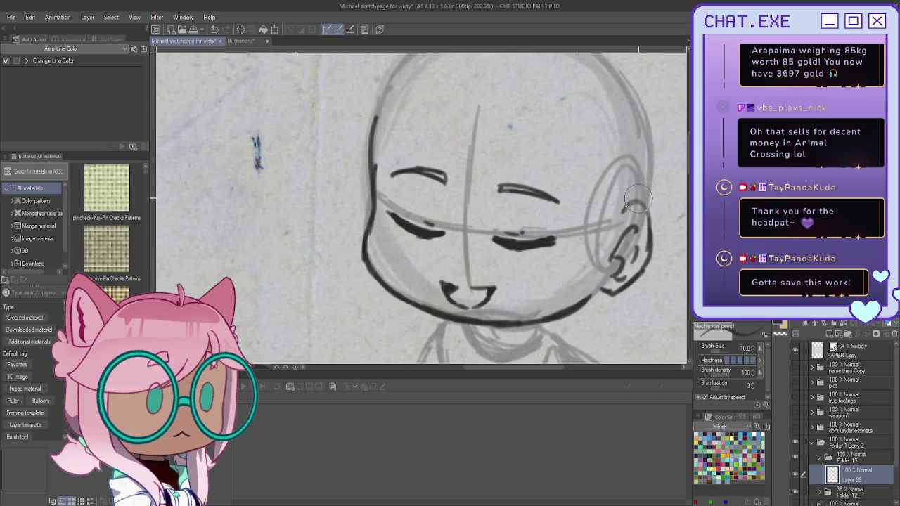
key("ctrl+z")
key("ctrl+z")
key("ctrl+z")
key("ctrl+z")
mouse_move(631, 214)
left_mouse_down()
mouse_move(645, 242)
mouse_move(634, 282)
mouse_move(607, 299)
mouse_move(596, 292)
left_mouse_up()
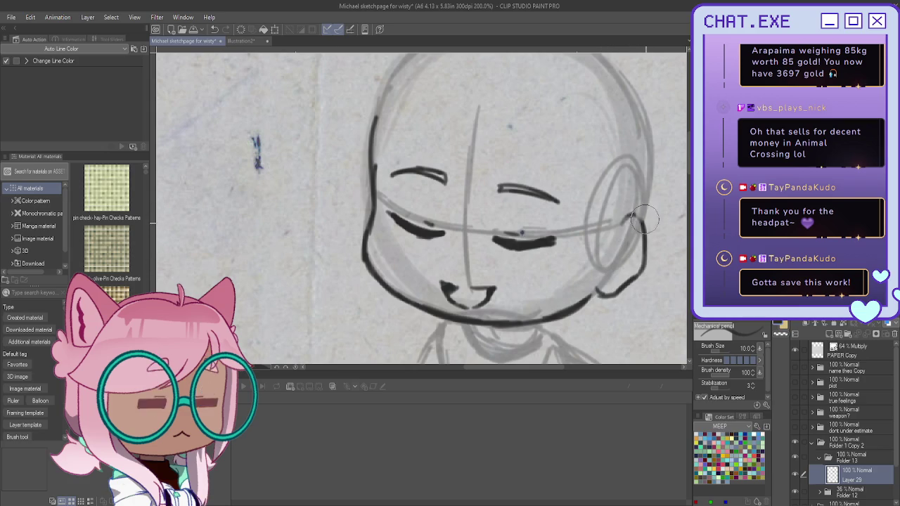
key("ctrl+z")
mouse_move(612, 224)
left_mouse_down()
mouse_move(639, 239)
mouse_move(624, 280)
mouse_move(606, 289)
mouse_move(619, 239)
mouse_move(608, 279)
mouse_move(616, 257)
mouse_move(629, 265)
mouse_move(589, 297)
left_mouse_up()
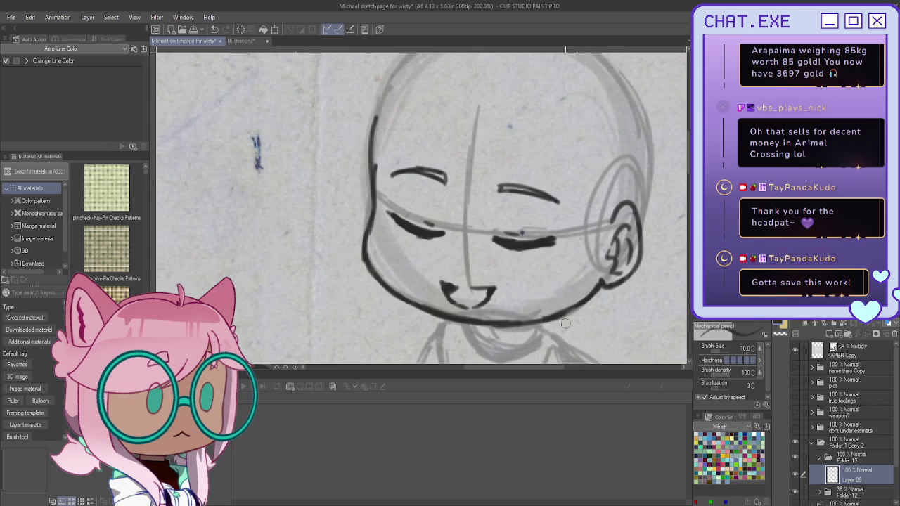
left_click_drag(589, 298, 563, 313)
key("ctrl+z")
left_click_drag(596, 288, 520, 325)
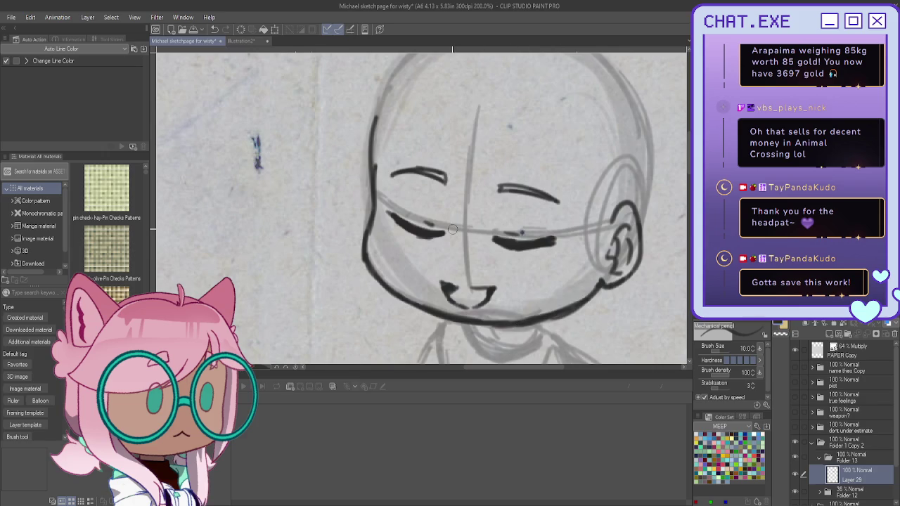
Redraw the left side of the head outline and add Layer 30 above Layer 29
scroll(422, 211, "down", 2)
key("ctrl+z")
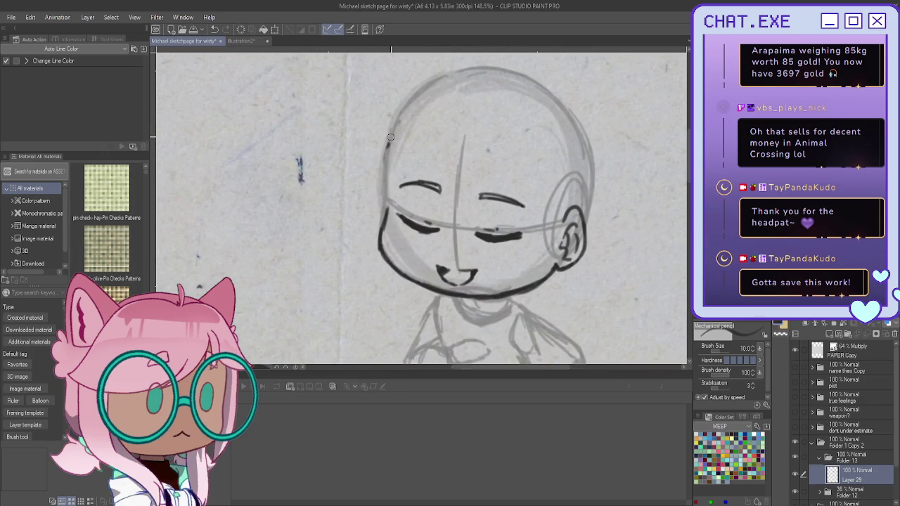
scroll(387, 141, "up", 1)
left_click_drag(391, 139, 380, 244)
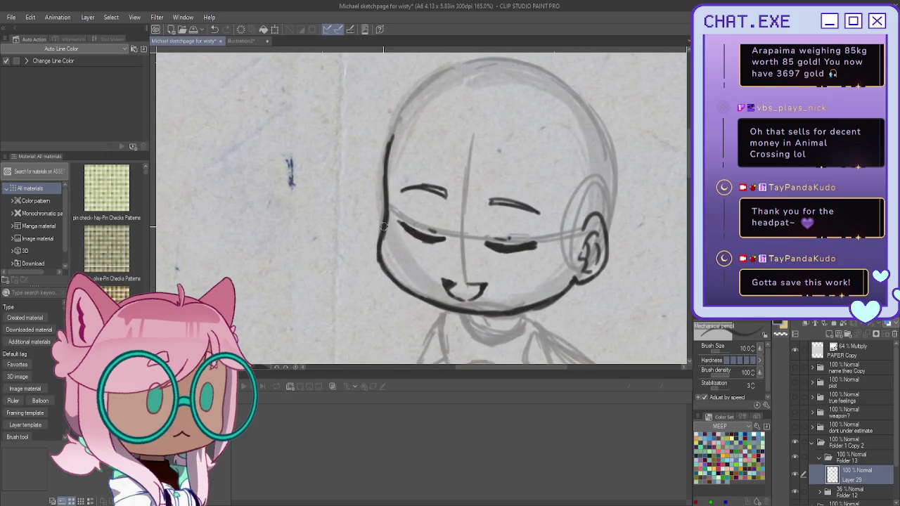
scroll(475, 290, "down", 1)
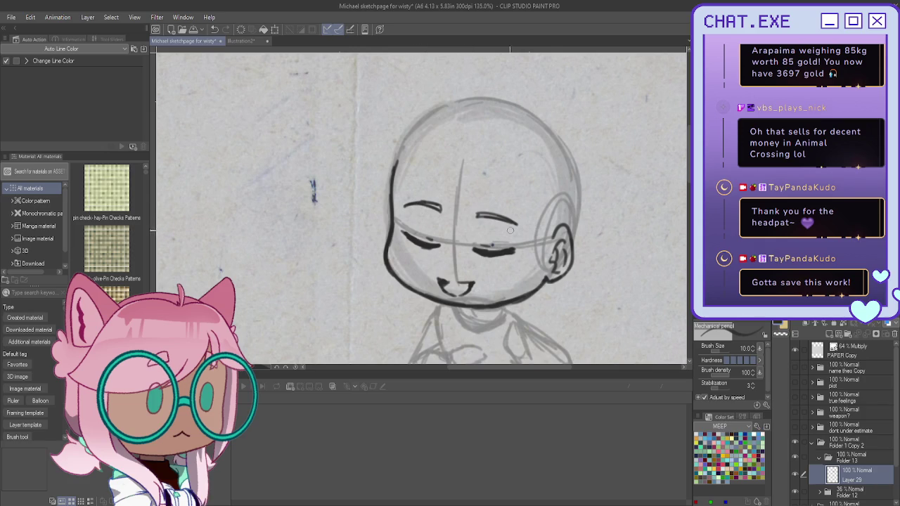
left_click(829, 336)
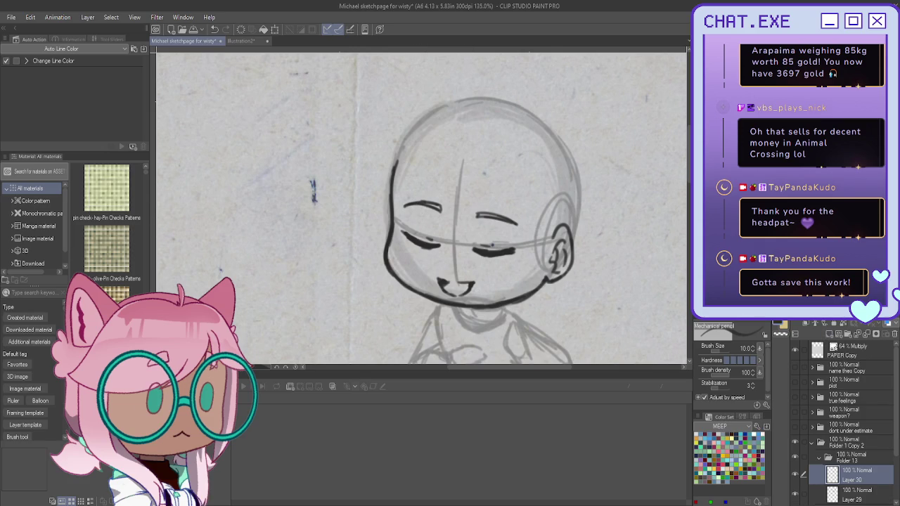
Ink the line below the chin, the collar and the upper-arm diagonals with hatching
scroll(478, 220, "down", 2)
scroll(478, 220, "up", 1)
scroll(478, 220, "up", 1)
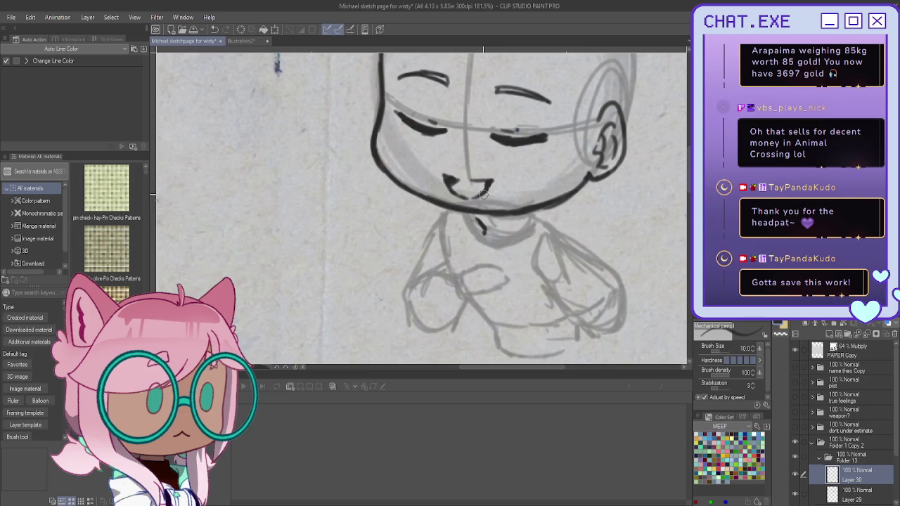
left_click_drag(520, 212, 521, 264)
mouse_move(522, 213)
left_mouse_down()
mouse_move(582, 246)
mouse_move(533, 289)
left_mouse_up()
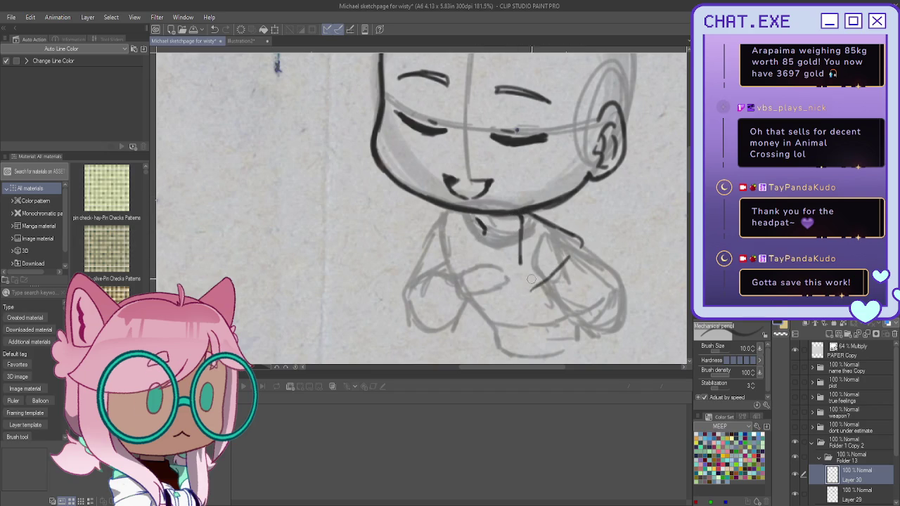
key("ctrl+z")
mouse_move(565, 253)
left_mouse_down()
mouse_move(514, 289)
mouse_move(520, 322)
left_mouse_up()
left_click_drag(540, 291, 520, 333)
mouse_move(549, 307)
left_mouse_down()
mouse_move(528, 325)
mouse_move(536, 324)
left_mouse_up()
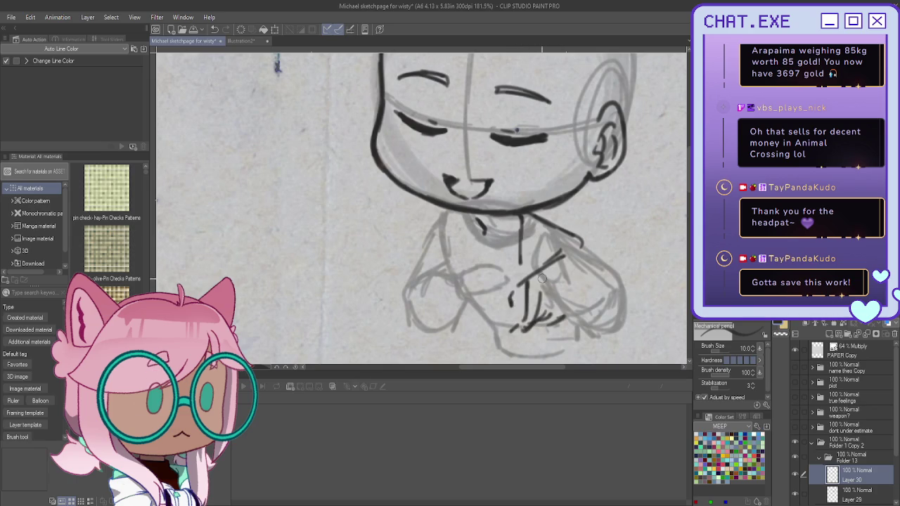
left_click_drag(571, 253, 541, 270)
mouse_move(527, 225)
left_mouse_down()
mouse_move(559, 241)
mouse_move(563, 257)
mouse_move(529, 258)
left_mouse_up()
left_click_drag(548, 250, 536, 266)
Ink the neck shadow, the diagonal forearm and the outline of the clasped hands
mouse_move(461, 214)
left_mouse_down()
mouse_move(473, 267)
mouse_move(417, 221)
mouse_move(437, 255)
mouse_move(445, 221)
mouse_move(429, 238)
left_mouse_up()
mouse_move(458, 235)
left_mouse_down()
mouse_move(432, 245)
mouse_move(431, 236)
left_mouse_up()
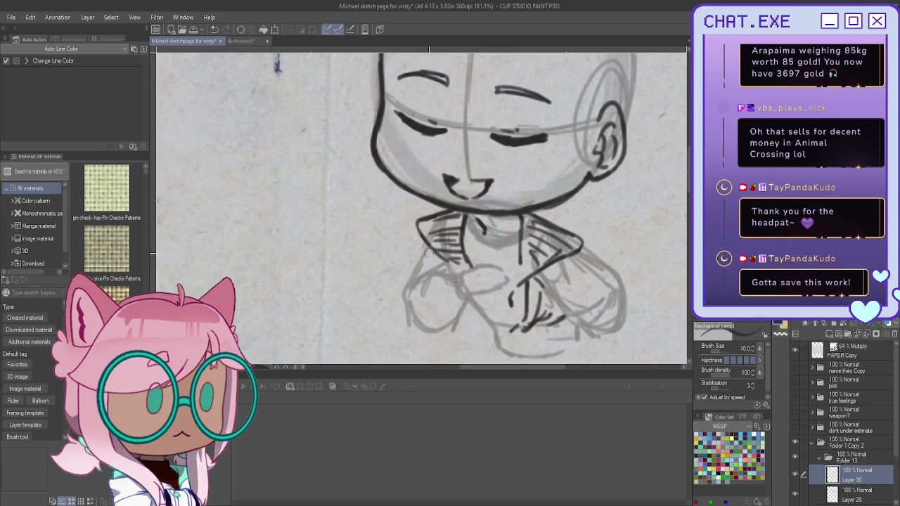
left_click_drag(464, 258, 501, 304)
left_click_drag(461, 260, 478, 288)
mouse_move(442, 257)
left_mouse_down()
mouse_move(500, 304)
mouse_move(503, 328)
left_mouse_up()
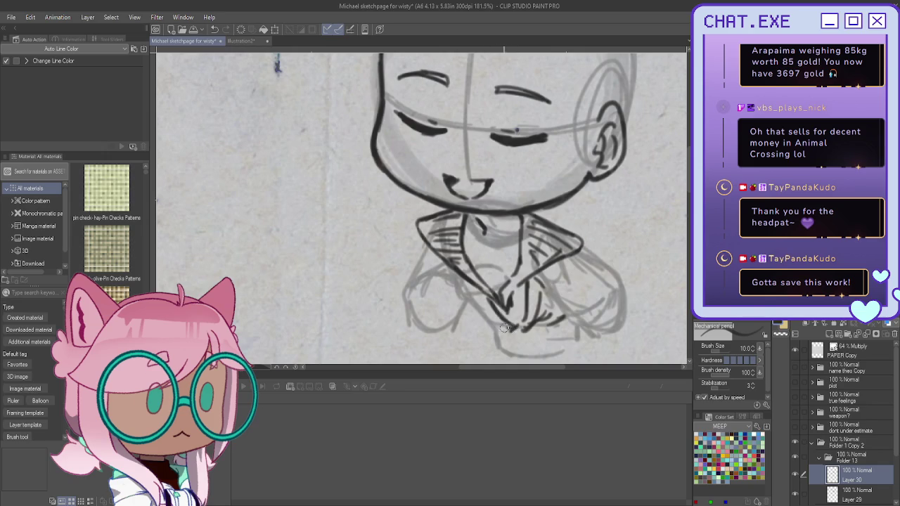
mouse_move(464, 301)
left_mouse_down()
mouse_move(472, 318)
mouse_move(503, 335)
mouse_move(480, 314)
left_mouse_up()
mouse_move(543, 315)
left_mouse_down()
mouse_move(525, 328)
mouse_move(556, 341)
mouse_move(511, 349)
mouse_move(496, 340)
mouse_move(495, 332)
mouse_move(566, 353)
mouse_move(566, 344)
mouse_move(528, 328)
left_mouse_up()
key("ctrl+z")
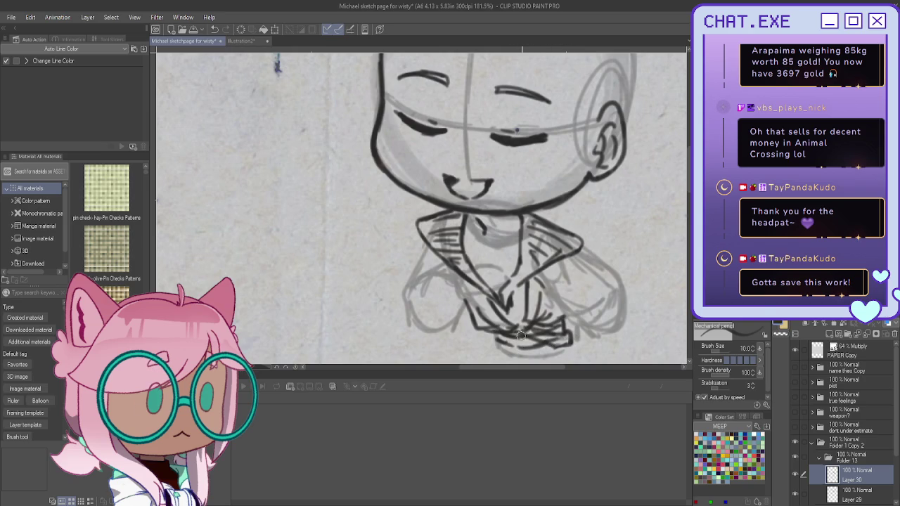
scroll(467, 220, "down", 1)
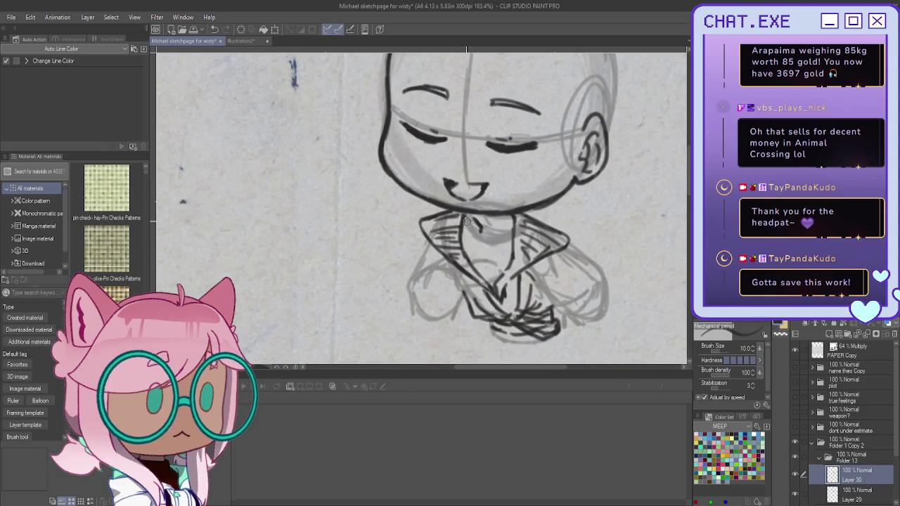
mouse_move(485, 332)
left_mouse_down()
mouse_move(526, 343)
mouse_move(496, 344)
mouse_move(525, 336)
left_mouse_up()
scroll(498, 261, "up", 2)
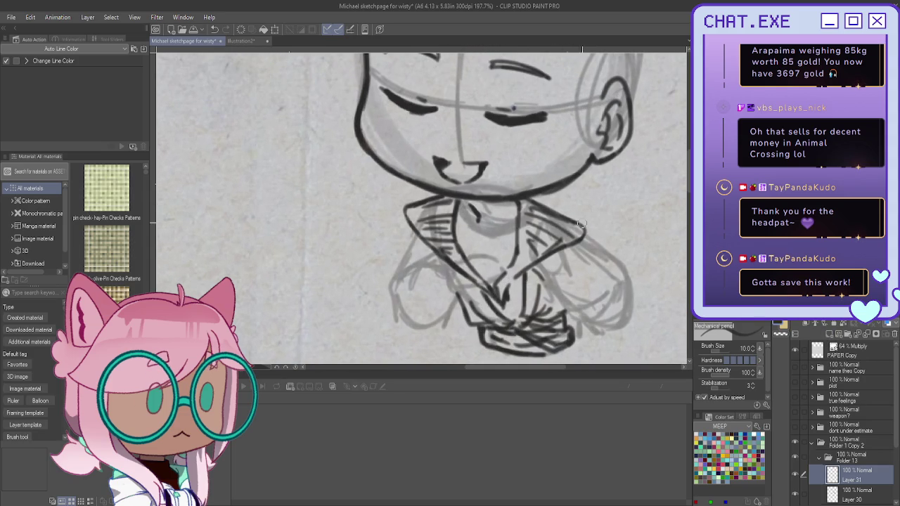
Ink the right torso, sleeve cuff hatching, collar's left edge and chest details
mouse_move(583, 236)
left_mouse_down()
mouse_move(631, 295)
mouse_move(622, 327)
mouse_move(586, 314)
mouse_move(607, 325)
mouse_move(603, 335)
mouse_move(619, 332)
mouse_move(589, 339)
mouse_move(602, 351)
mouse_move(630, 344)
mouse_move(594, 355)
mouse_move(566, 321)
mouse_move(587, 326)
left_mouse_up()
mouse_move(539, 269)
left_mouse_down()
mouse_move(562, 318)
mouse_move(570, 315)
left_mouse_up()
left_click_drag(561, 246, 542, 273)
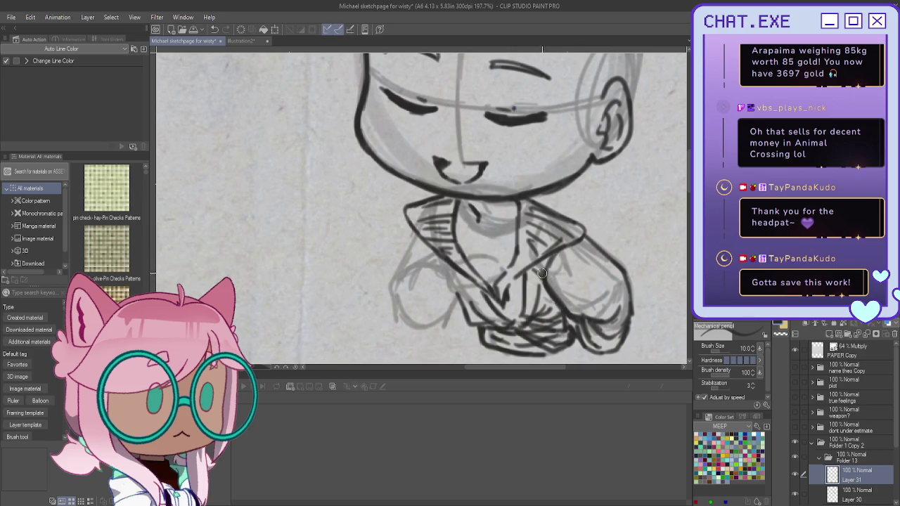
left_click_drag(424, 226, 394, 307)
key("ctrl+z")
key("ctrl+z")
mouse_move(435, 205)
left_mouse_down()
mouse_move(414, 227)
mouse_move(412, 243)
left_mouse_up()
left_click_drag(418, 304, 425, 327)
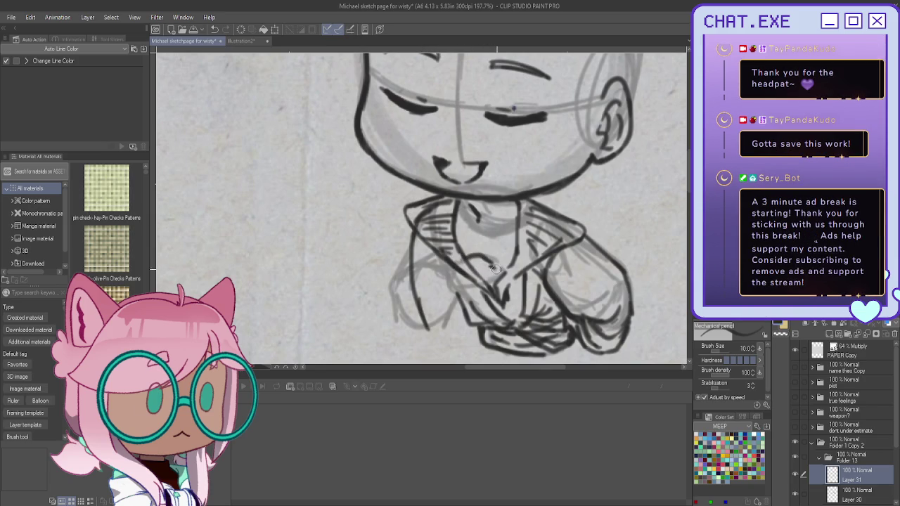
mouse_move(490, 272)
left_mouse_down()
mouse_move(470, 262)
mouse_move(461, 293)
left_mouse_up()
mouse_move(463, 261)
left_mouse_down()
mouse_move(450, 277)
mouse_move(467, 306)
mouse_move(446, 295)
left_mouse_up()
left_click_drag(528, 249, 520, 288)
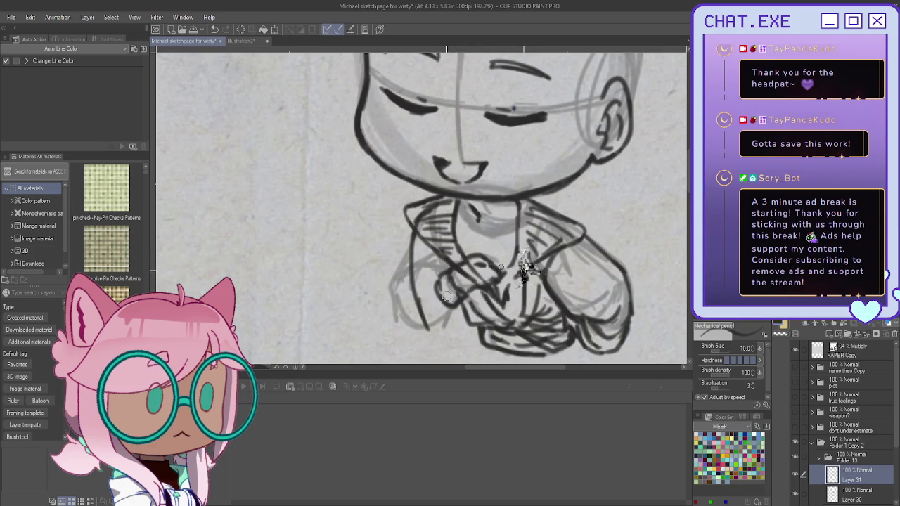
On a new Layer 32, ink the figure's left shoulder and arm lines
key("ctrl+shift+n")
scroll(513, 285, "down", 5)
mouse_move(489, 261)
left_mouse_down()
mouse_move(487, 286)
mouse_move(492, 270)
mouse_move(503, 271)
mouse_move(509, 289)
left_mouse_up()
key("ctrl+z")
key("ctrl+z")
key("ctrl+z")
key("ctrl+z")
mouse_move(504, 242)
left_mouse_down()
mouse_move(498, 263)
mouse_move(515, 291)
left_mouse_up()
left_click_drag(500, 252, 486, 272)
key("ctrl+z")
key("ctrl+z")
mouse_move(503, 241)
left_mouse_down()
mouse_move(488, 272)
mouse_move(501, 268)
left_mouse_up()
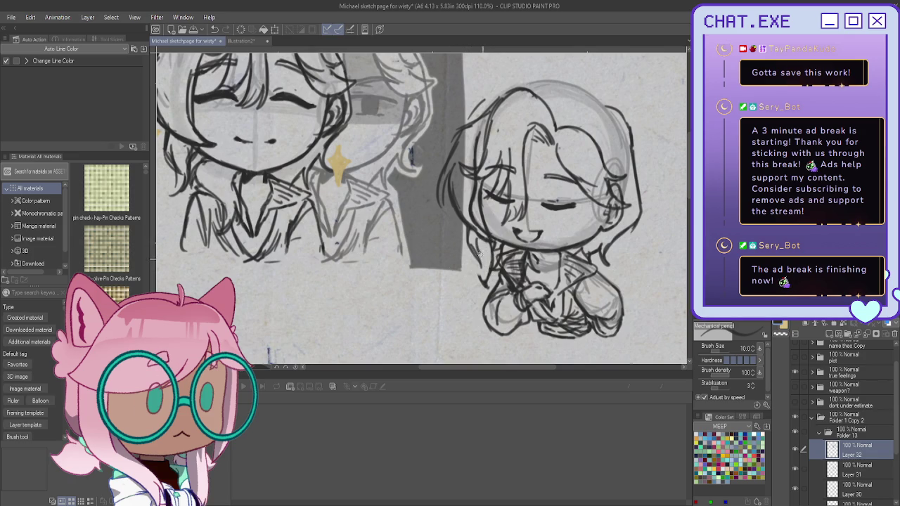
Add a curved hair stroke above the chibi's head
left_click_drag(477, 264, 487, 291)
scroll(481, 283, "down", 3)
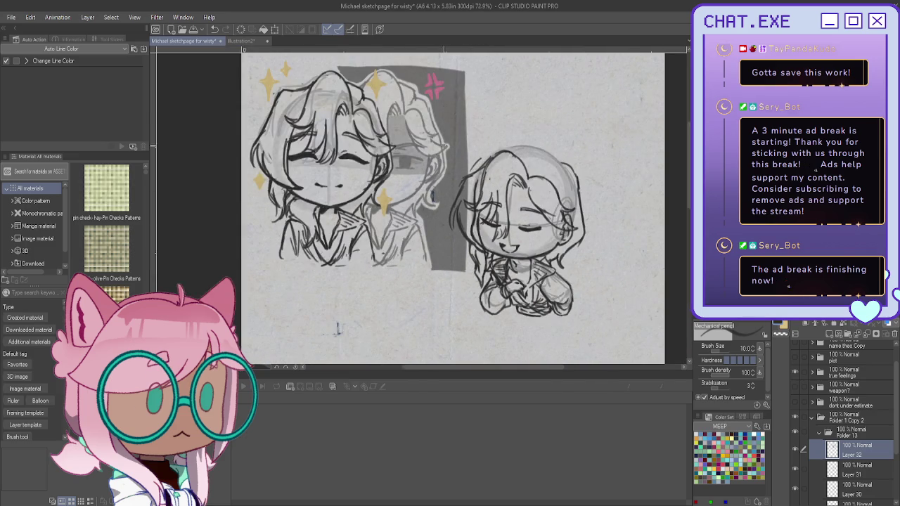
scroll(557, 165, "up", 1)
mouse_move(561, 171)
left_mouse_down()
mouse_move(514, 144)
mouse_move(489, 149)
mouse_move(451, 185)
left_mouse_up()
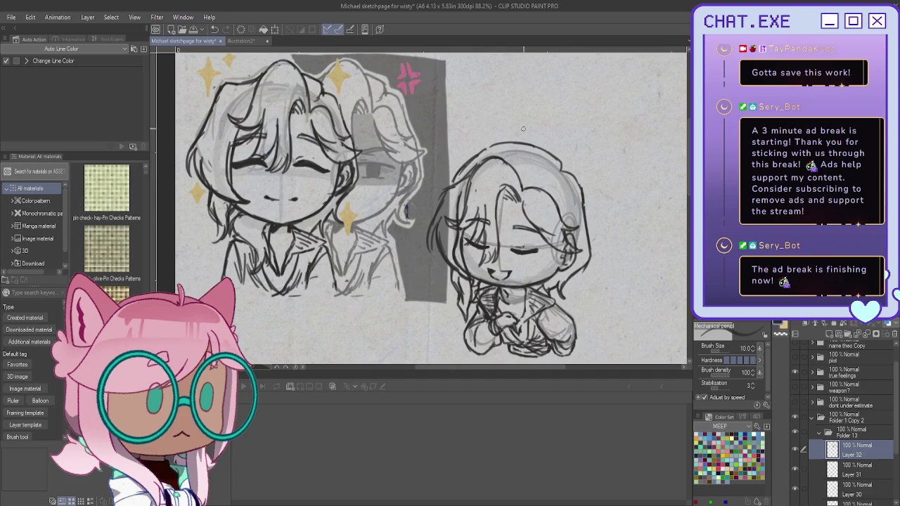
scroll(486, 133, "down", 2)
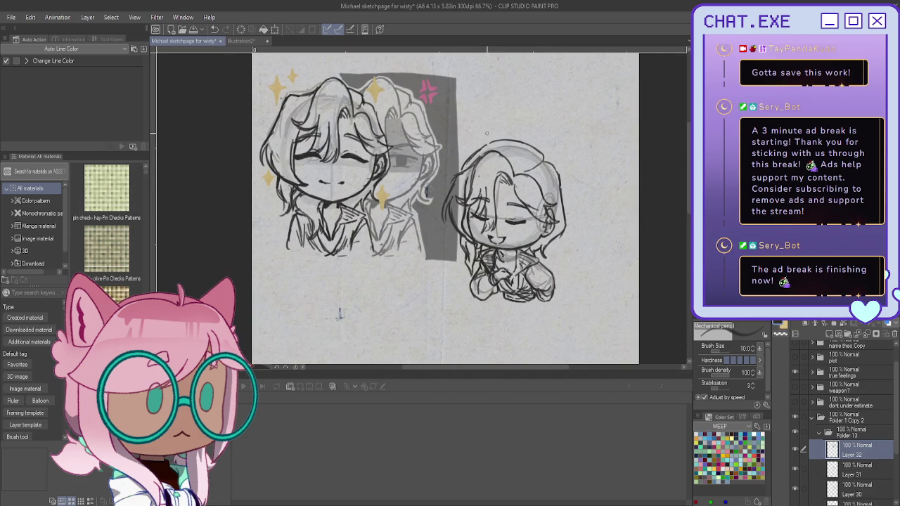
scroll(844, 422, "down", 1)
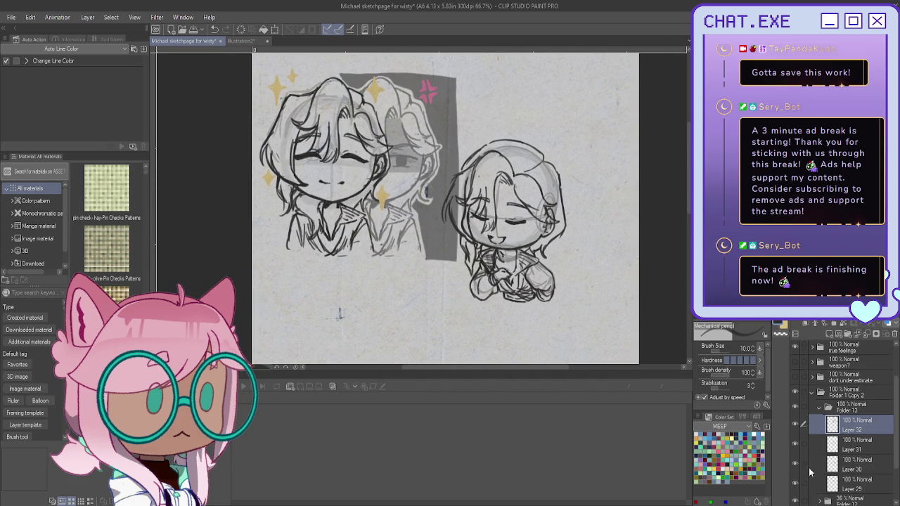
Inspect Layers 30, 29 and 31 in turn, then collapse Folder 13
left_click(854, 464)
scroll(490, 255, "up", 2)
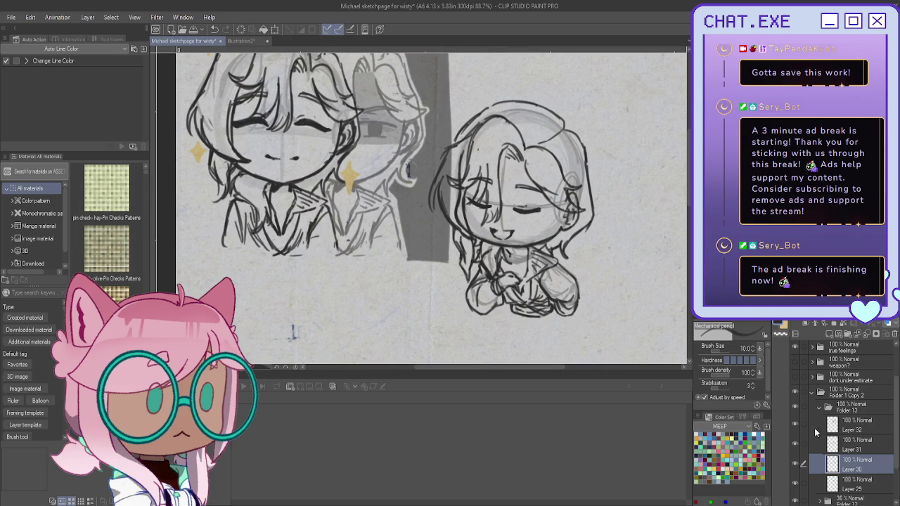
scroll(819, 452, "down", 1)
left_click(834, 471)
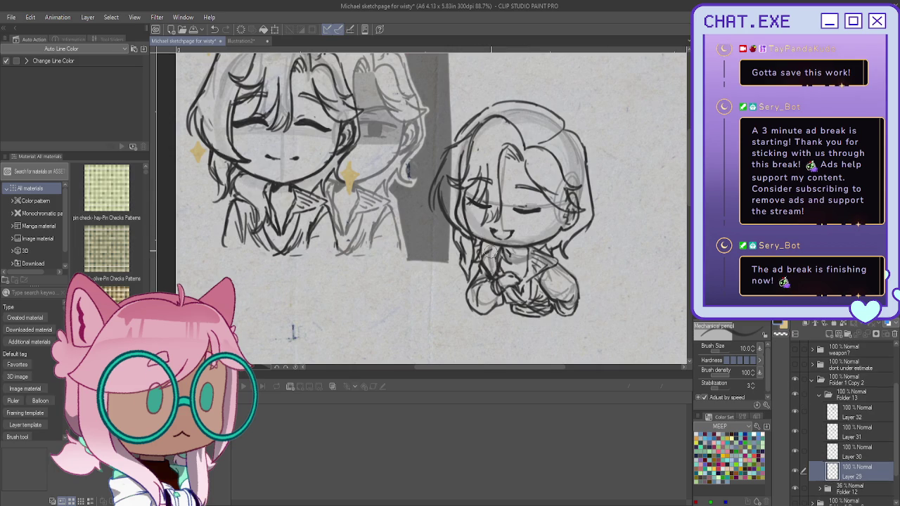
left_click(834, 430)
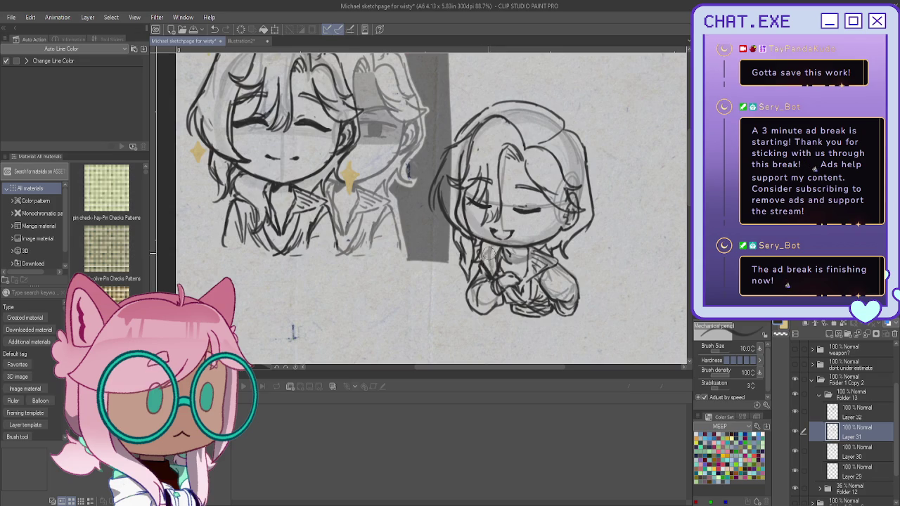
scroll(464, 249, "up", 1)
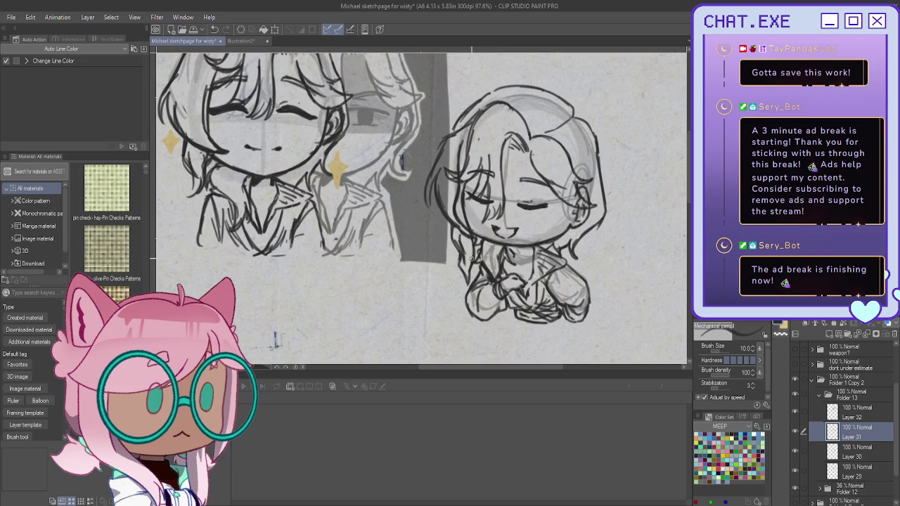
scroll(469, 259, "down", 3)
left_click(819, 399)
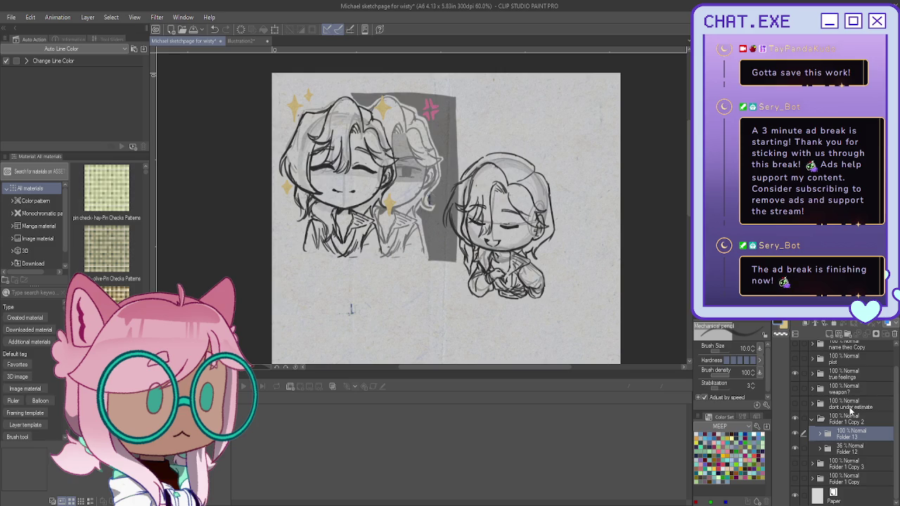
Duplicate Folder 13 and move Folder 12 above it in the layer stack
left_click(795, 433)
left_click(795, 434)
key("ctrl+j")
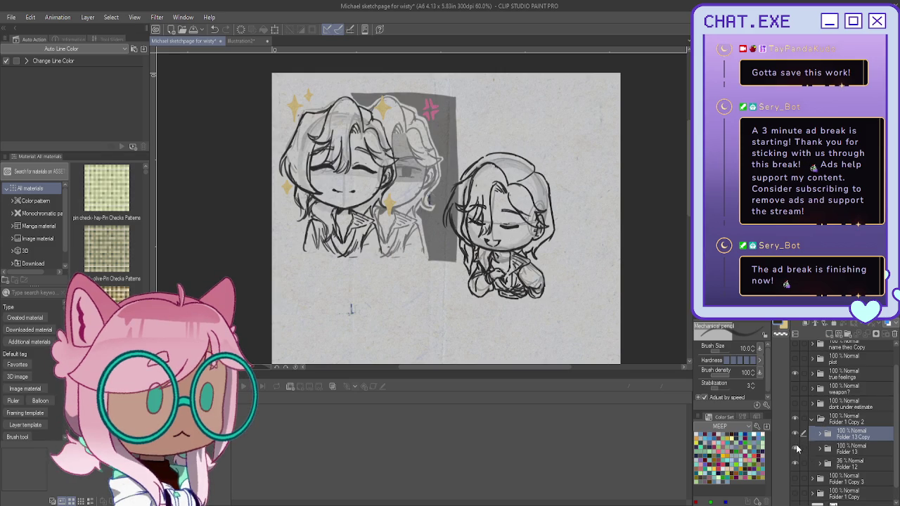
left_click(795, 449)
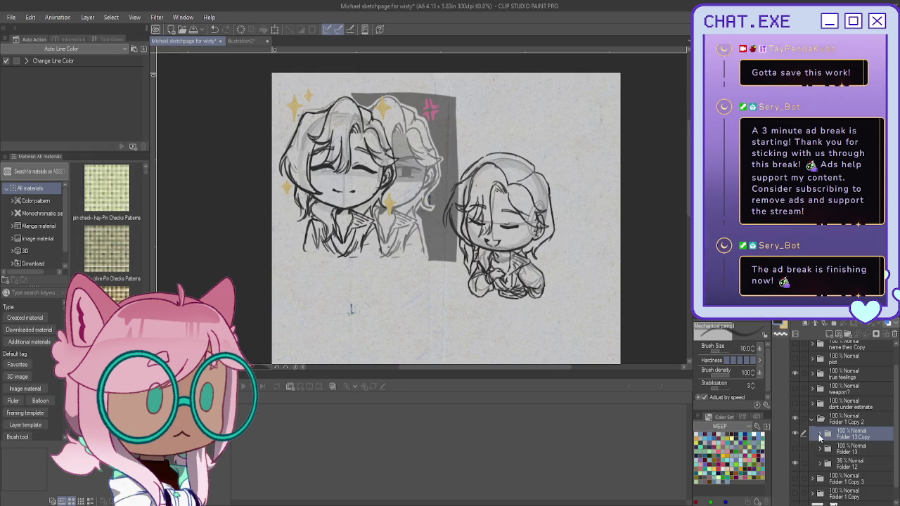
left_click_drag(814, 462, 831, 449)
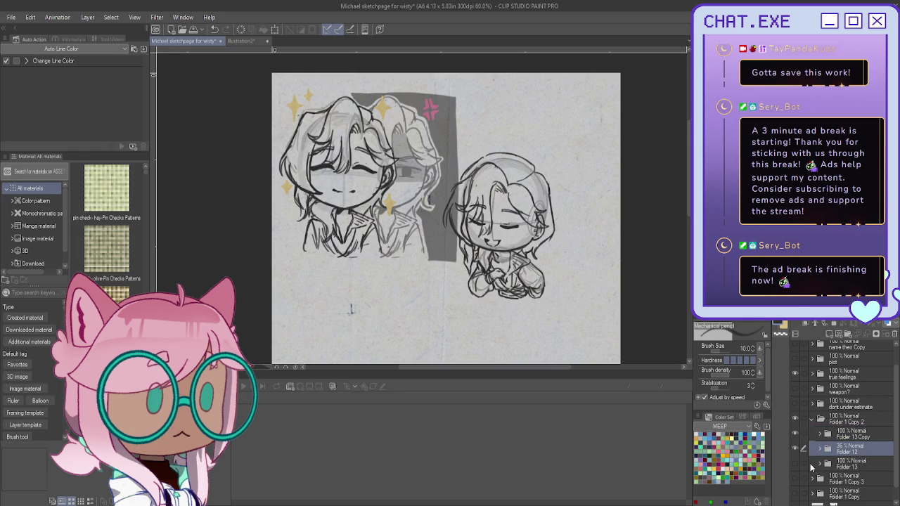
Add Layer 33 above Folder 13, select Folder 13 Copy and switch to the Lasso tool
left_click(837, 467)
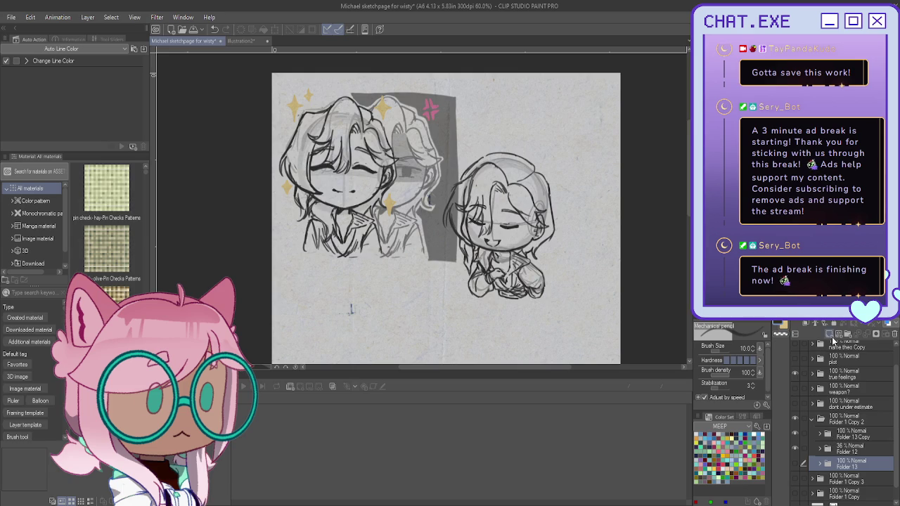
left_click(830, 336)
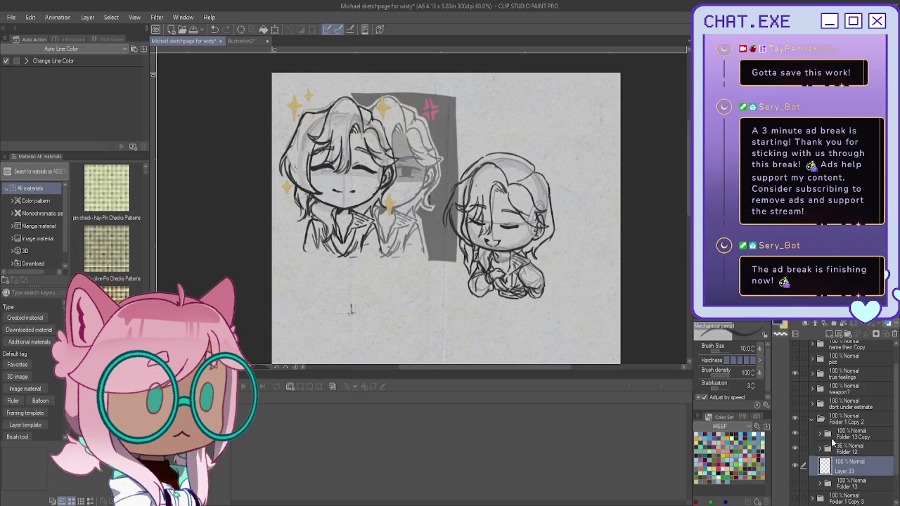
left_click(836, 436)
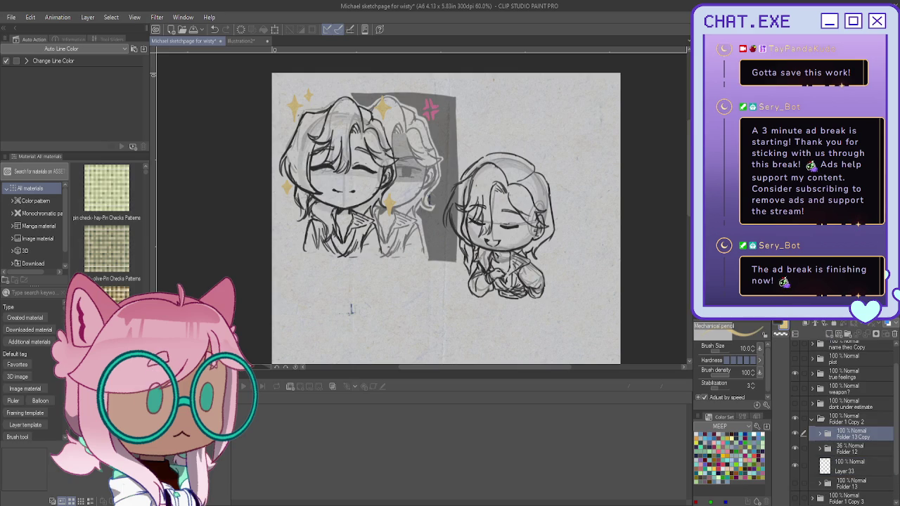
key("o")
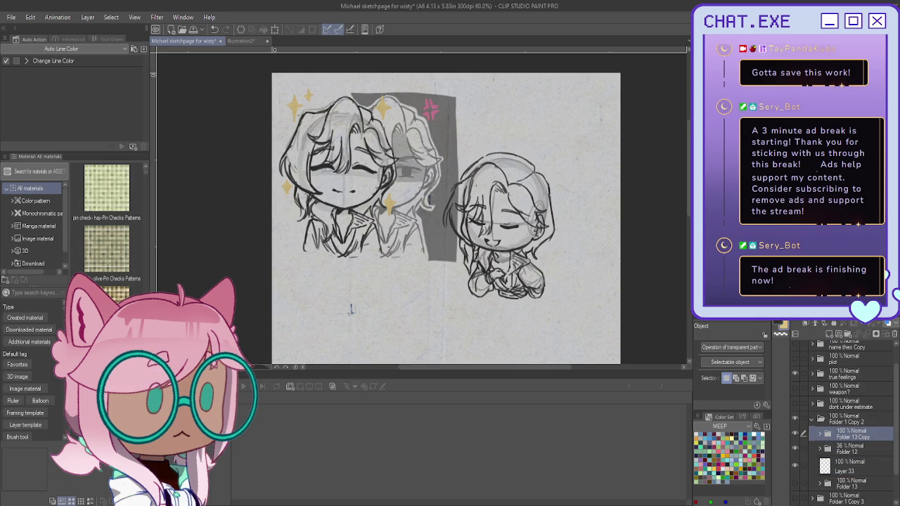
key("m")
scroll(486, 161, "up", 1)
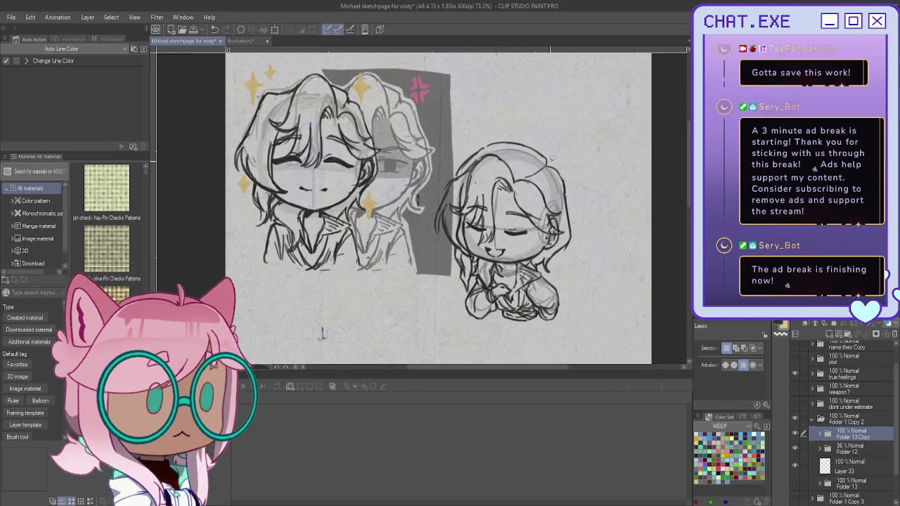
Lasso around the right chibi's hair, both sides and bottom edge, then make Layer 33 active
mouse_move(556, 165)
left_mouse_down()
mouse_move(573, 231)
mouse_move(539, 268)
mouse_move(560, 288)
left_mouse_up()
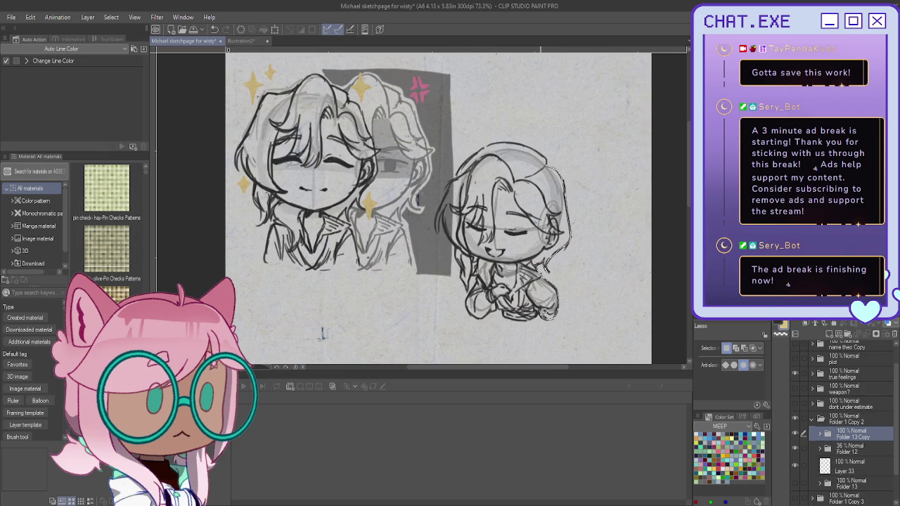
left_click_drag(547, 314, 528, 154)
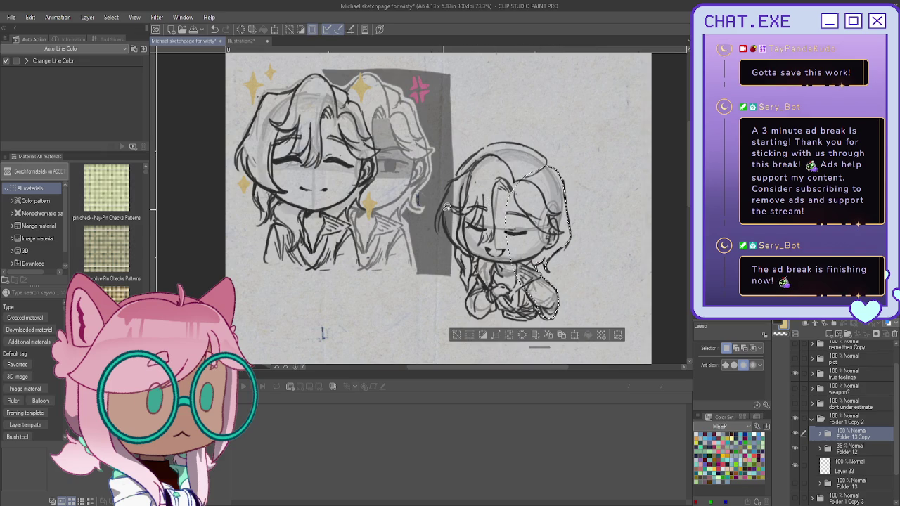
left_click_drag(437, 229, 458, 170)
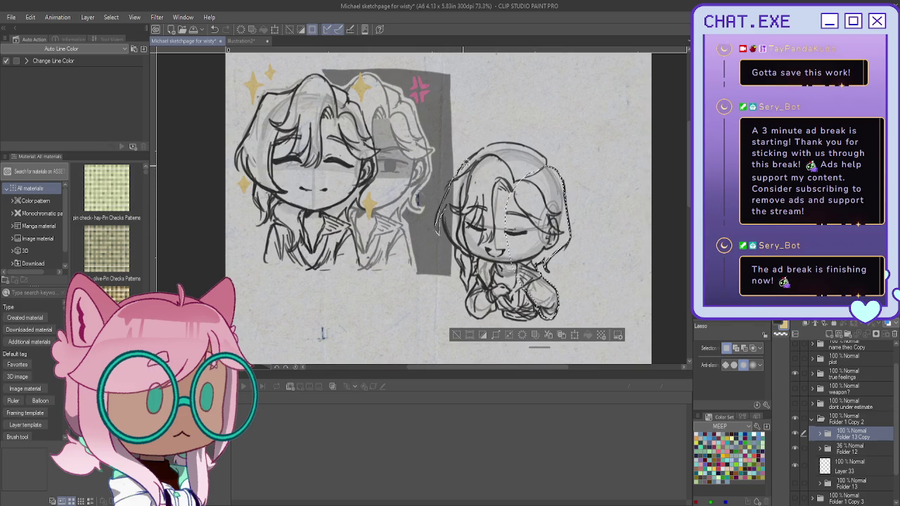
mouse_move(474, 152)
left_mouse_down()
mouse_move(513, 156)
mouse_move(457, 181)
left_mouse_up()
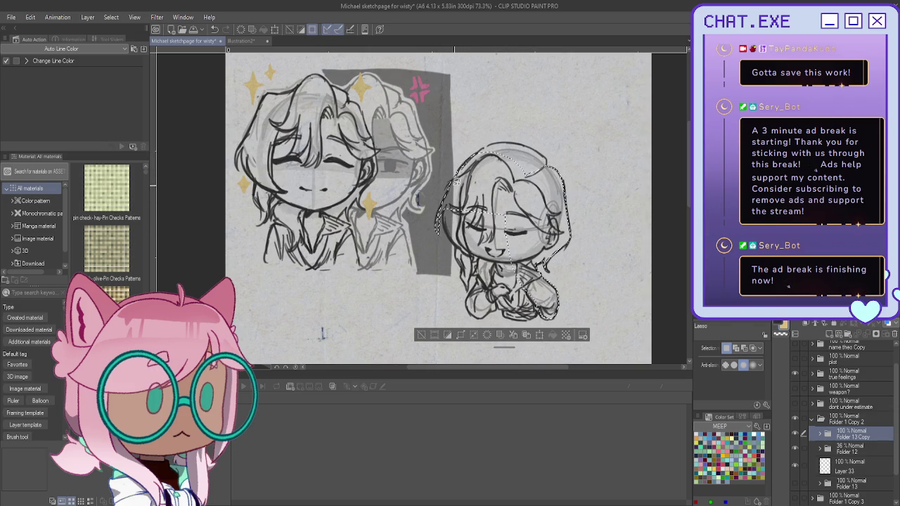
mouse_move(453, 233)
left_mouse_down()
mouse_move(465, 278)
mouse_move(480, 276)
mouse_move(468, 299)
mouse_move(480, 318)
left_mouse_up()
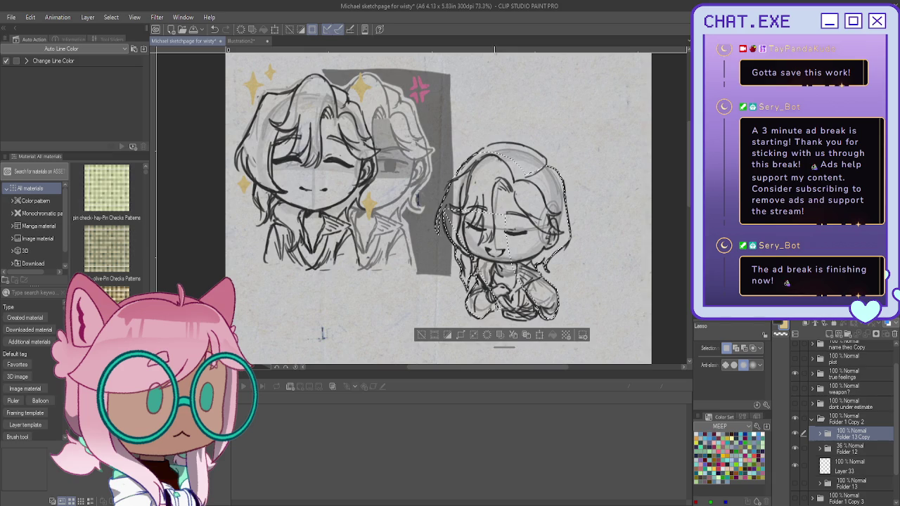
left_click_drag(500, 315, 518, 318)
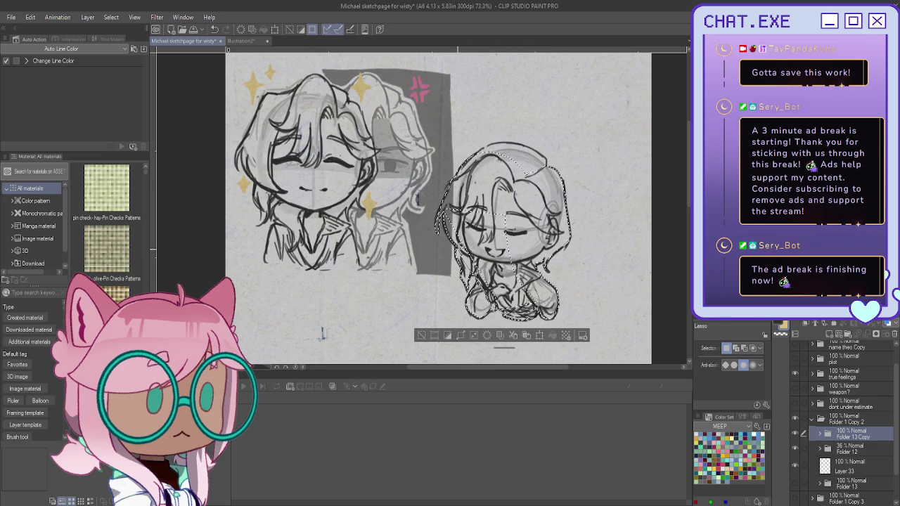
left_click_drag(443, 210, 479, 196)
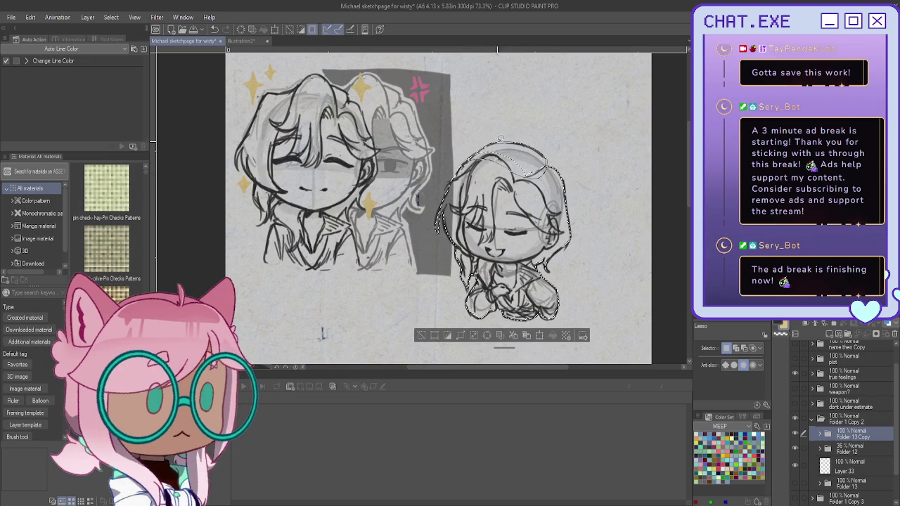
left_click_drag(499, 139, 468, 149)
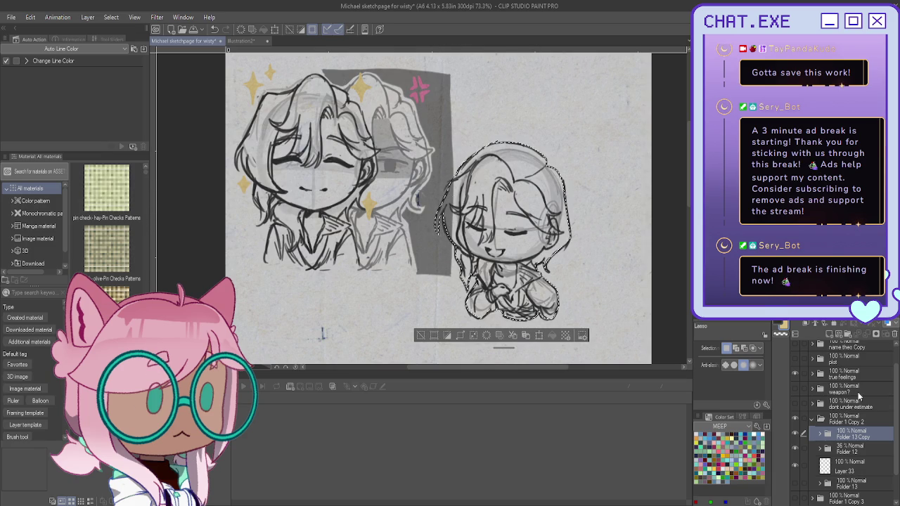
left_click(827, 466)
Undo the yellow fill on Layer 33, clear the lasso selection and start transforming Folder 13
left_click(552, 336)
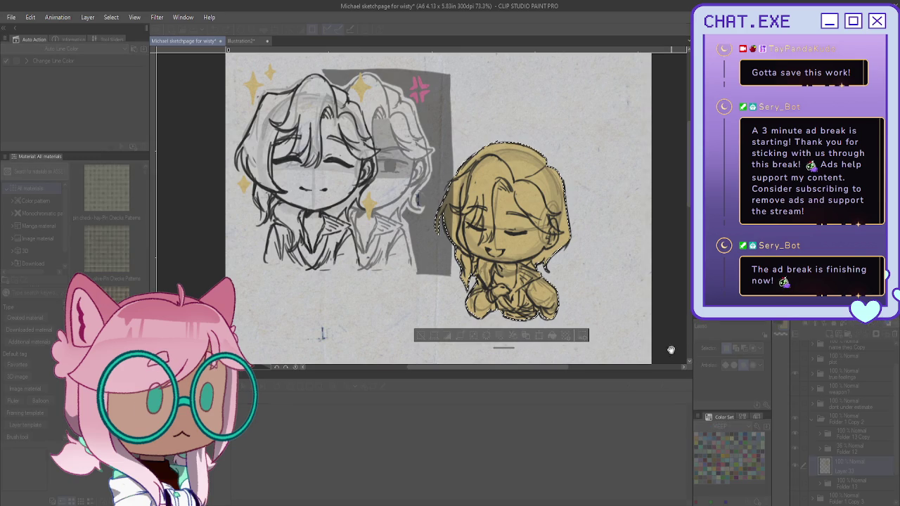
key("ctrl+z")
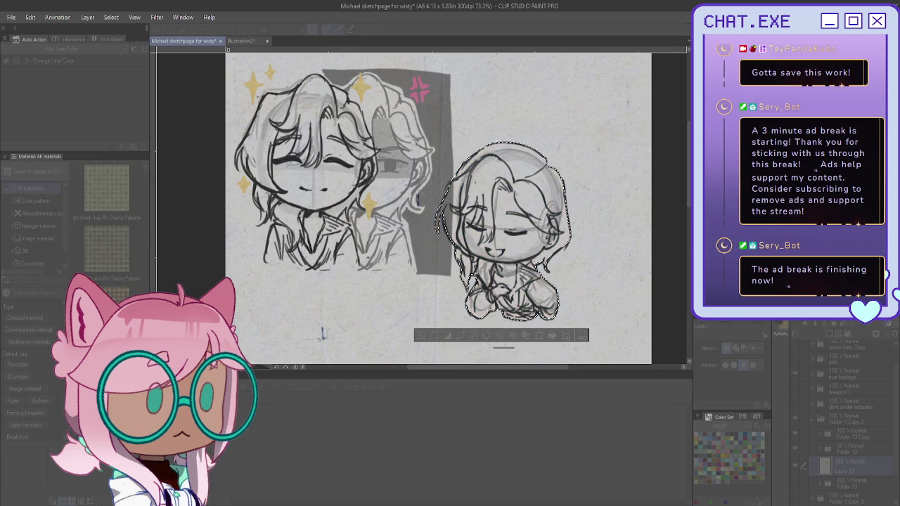
key("alt+Tab")
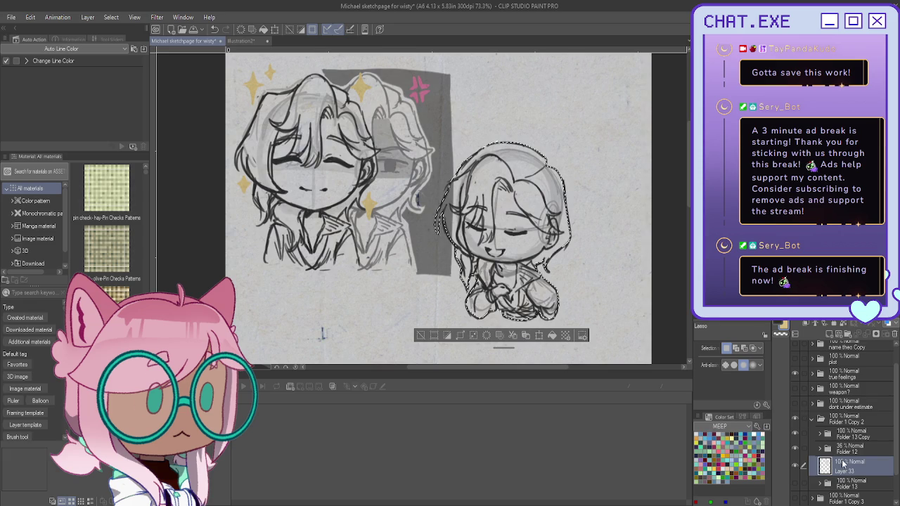
left_click(421, 336)
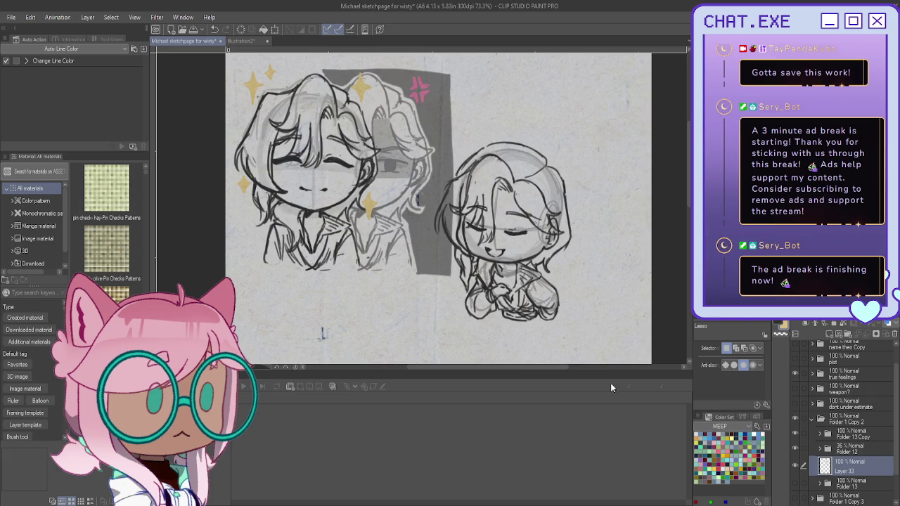
left_click(829, 482)
key("ctrl+t")
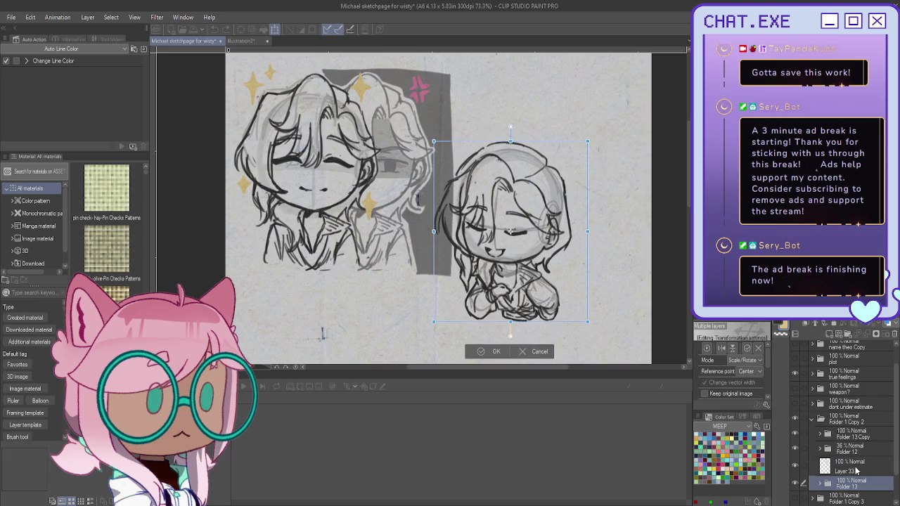
Nudge the chibi 74 px right; group Layer 33, Folder 13 Copy and Folder 12 into hidden Folder 14
mouse_move(470, 283)
left_mouse_down()
mouse_move(536, 314)
mouse_move(510, 258)
left_mouse_up()
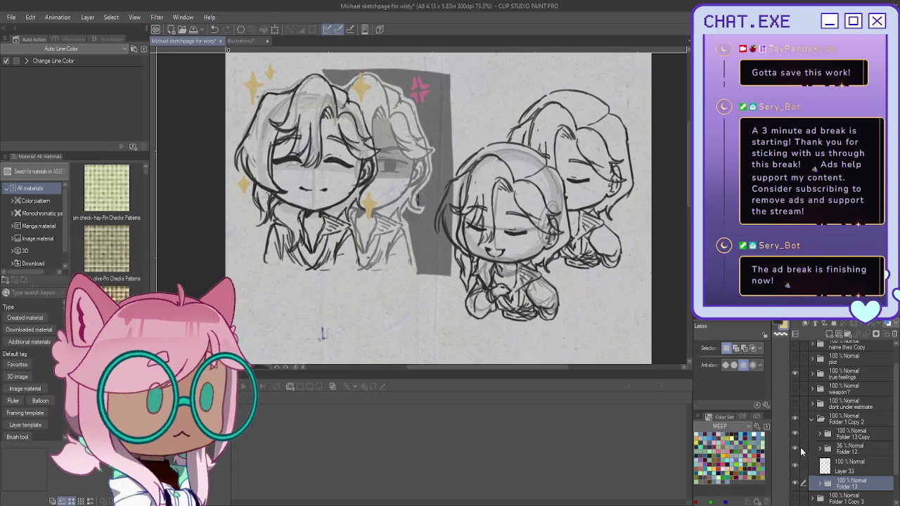
left_click(846, 464)
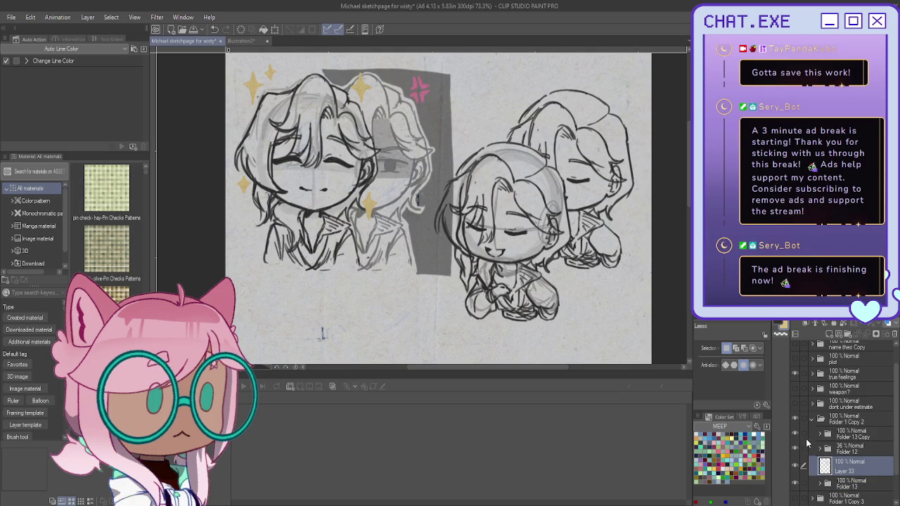
left_click(846, 429, "shift")
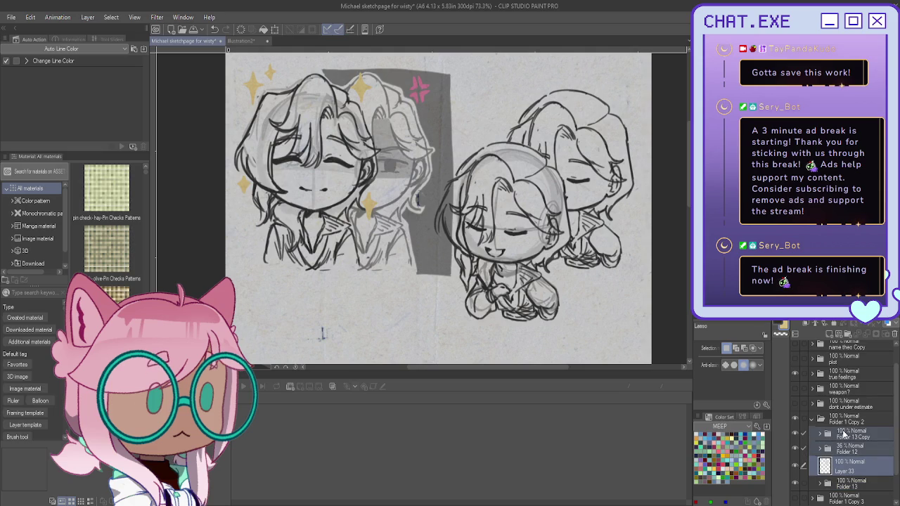
key("ctrl+g")
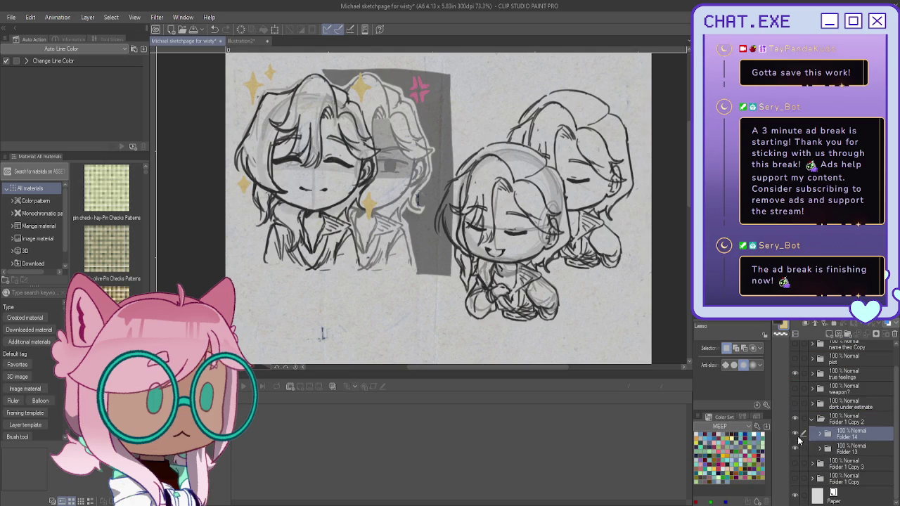
left_click(796, 434)
Expand Folder 13, toggle Layers 30 and 29 to check hands and face, and make Layer 29 active
left_click(819, 449)
scroll(814, 468, "down", 3)
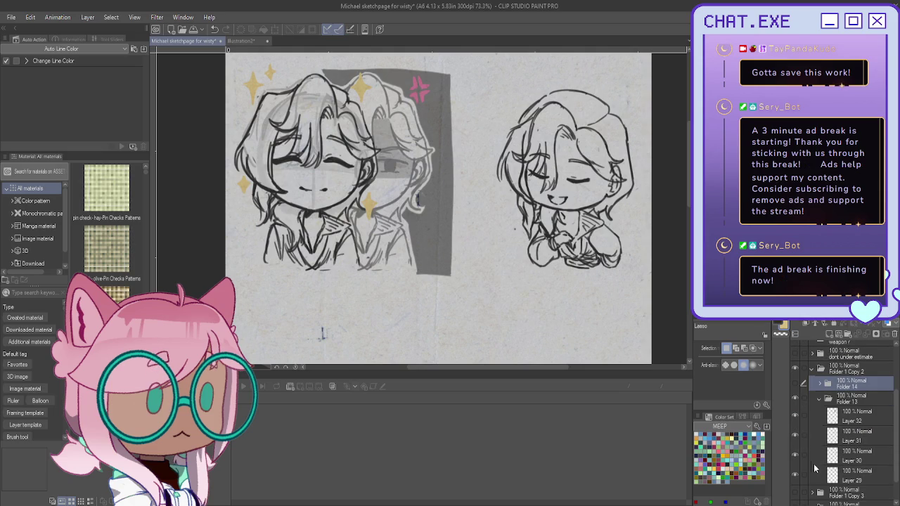
left_click(795, 454)
left_click(795, 454)
left_click(796, 477)
left_click(795, 477)
left_click(852, 475)
scroll(555, 211, "up", 5)
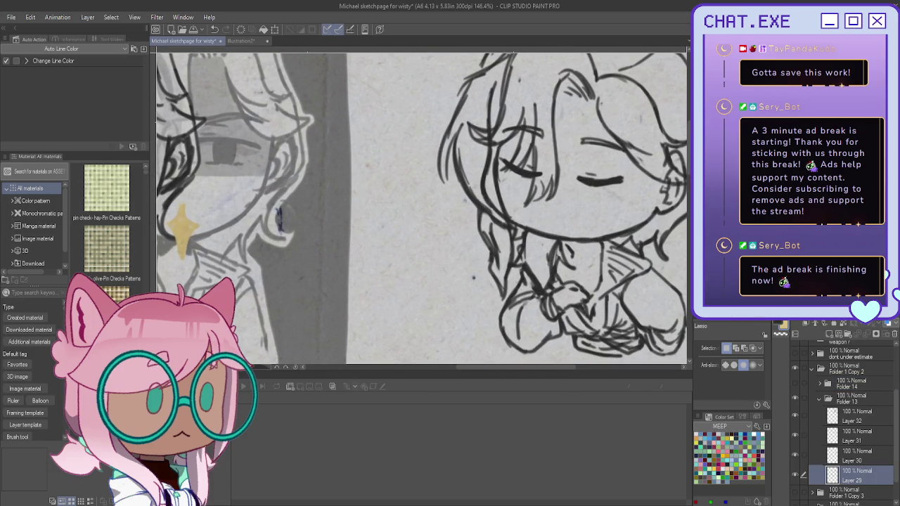
Rotate the view and erase the closed-eye lashes and surrounding lines on the right chibi's face
key("minus")
key("minus")
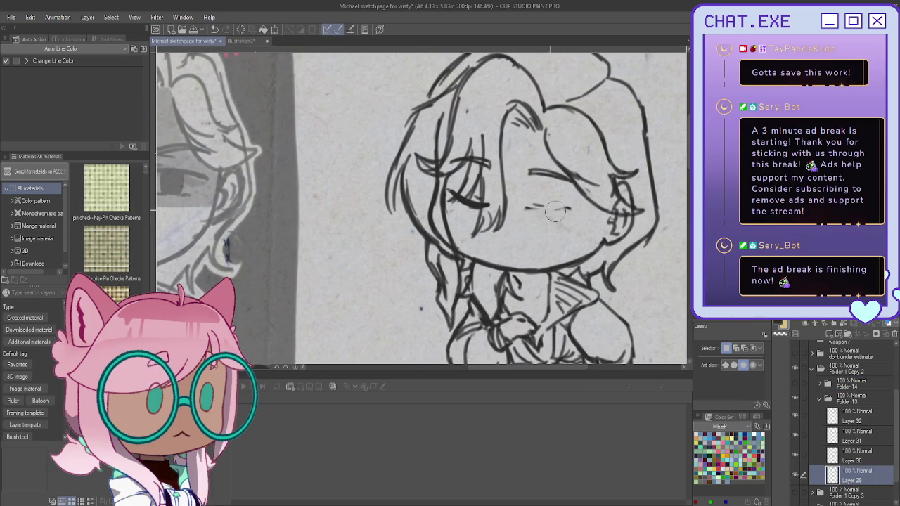
left_click_drag(456, 189, 484, 206)
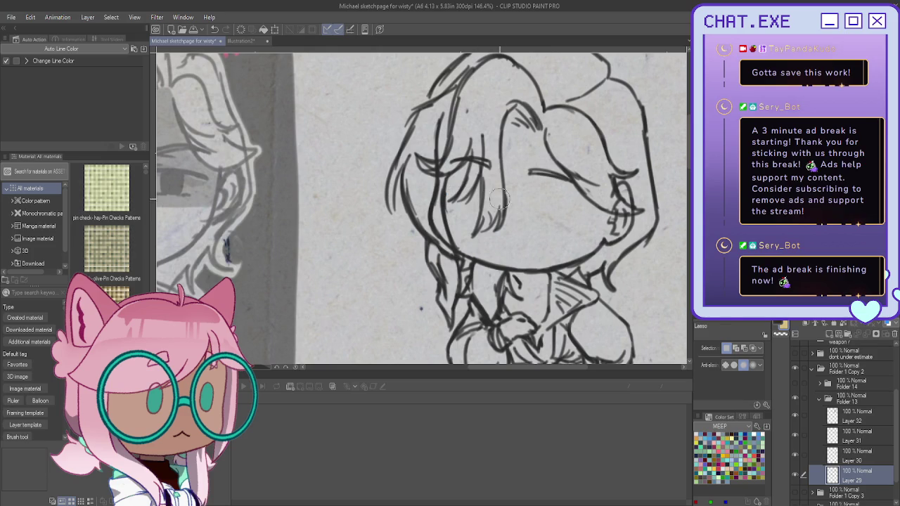
left_click_drag(492, 169, 453, 161)
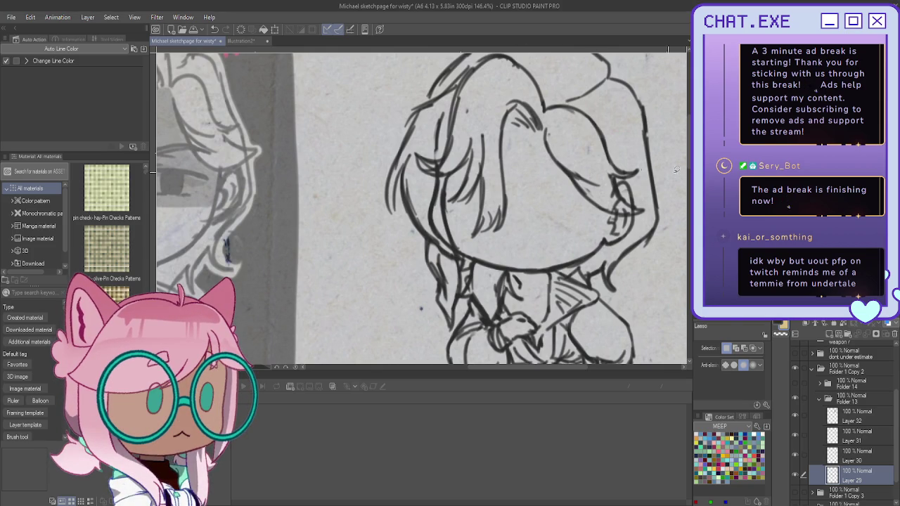
key("p")
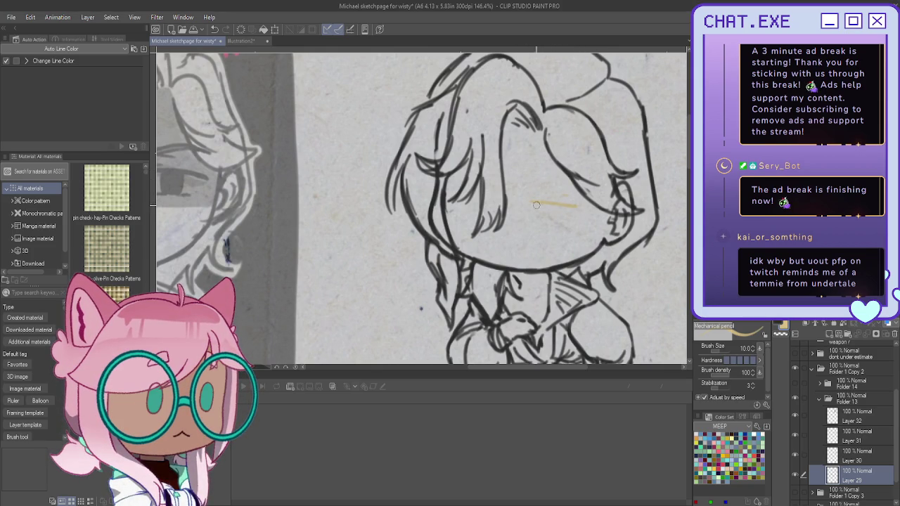
Redraw the grumpy chibi's eyes as half-lidded lines with eyelids and pupil marks
left_click_drag(524, 202, 578, 205)
mouse_move(521, 202)
left_mouse_down()
mouse_move(580, 204)
mouse_move(568, 203)
mouse_move(580, 204)
mouse_move(555, 225)
left_mouse_up()
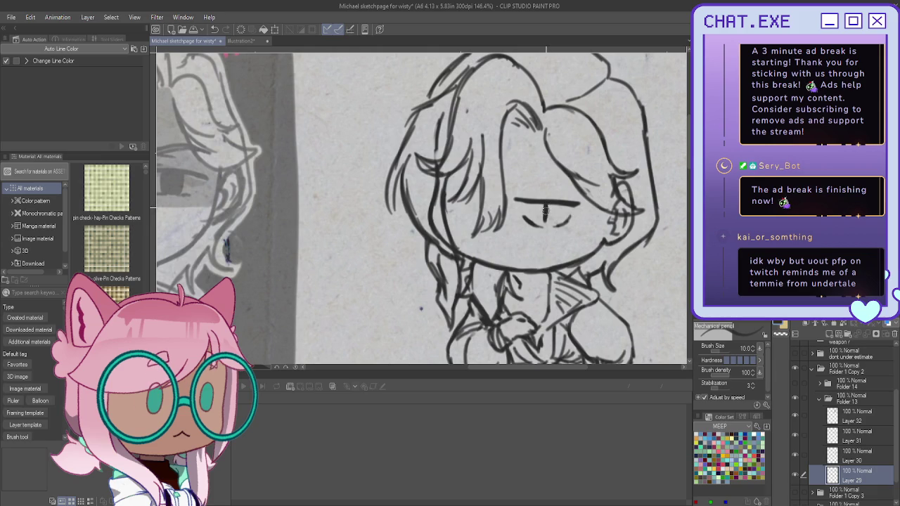
left_click_drag(543, 211, 543, 224)
left_click_drag(568, 190, 514, 190)
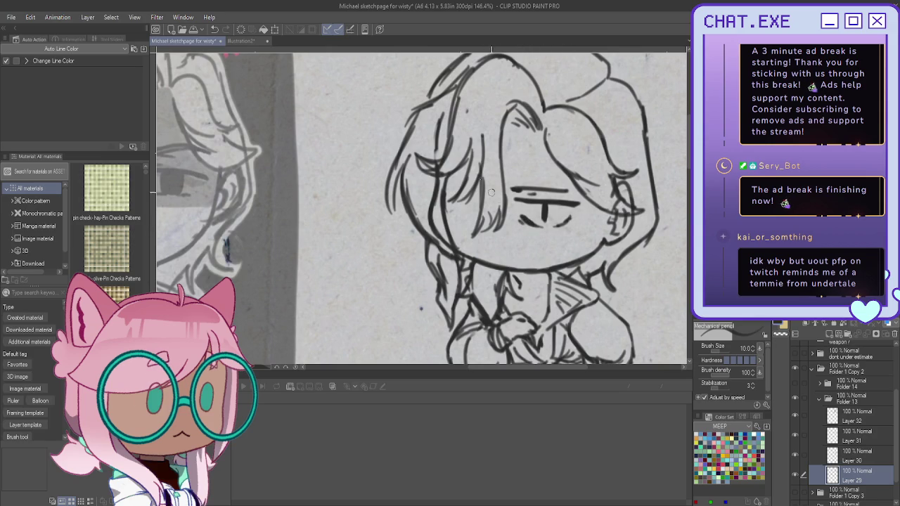
left_click_drag(494, 197, 452, 197)
left_click_drag(485, 215, 450, 217)
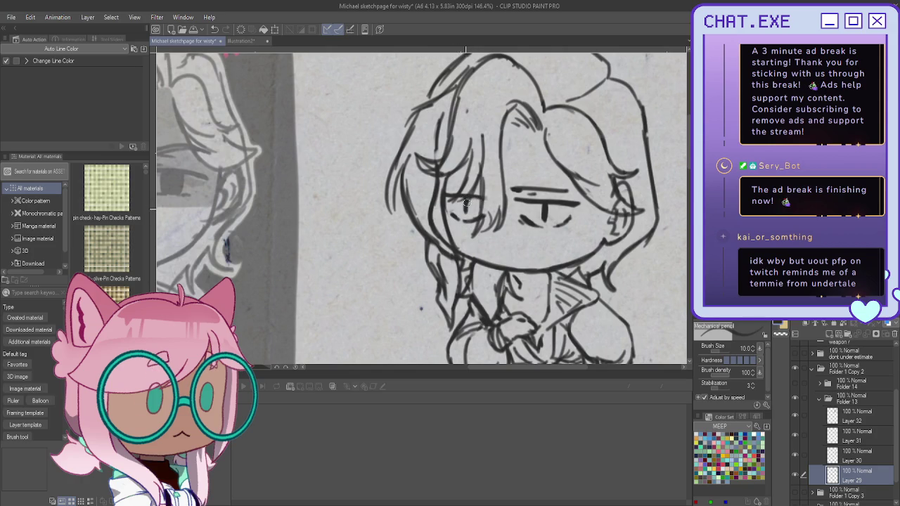
mouse_move(490, 193)
left_mouse_down()
mouse_move(456, 196)
mouse_move(483, 196)
mouse_move(471, 214)
left_mouse_up()
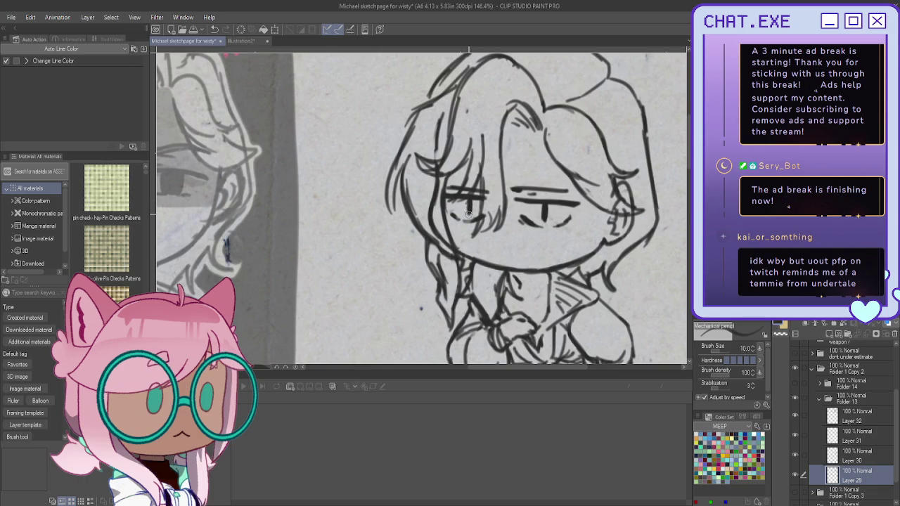
key("ctrl+z")
left_click_drag(541, 205, 543, 217)
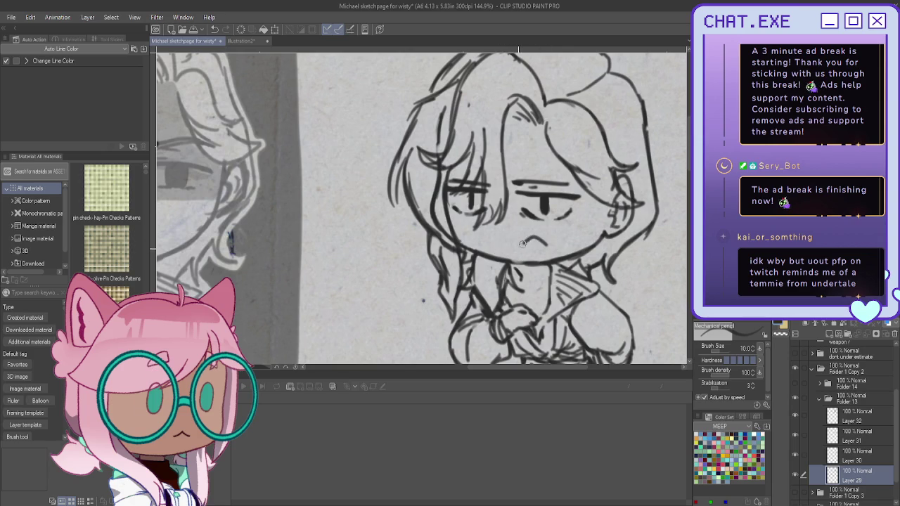
Draw a short pursed mouth under the nose, undoing attempts until it looks right
left_click_drag(522, 244, 553, 241)
key("ctrl+z")
left_click_drag(540, 239, 555, 247)
key("ctrl+z")
key("ctrl+z")
key("ctrl+z")
key("ctrl+z")
left_click_drag(497, 233, 519, 243)
key("ctrl+z")
key("ctrl+z")
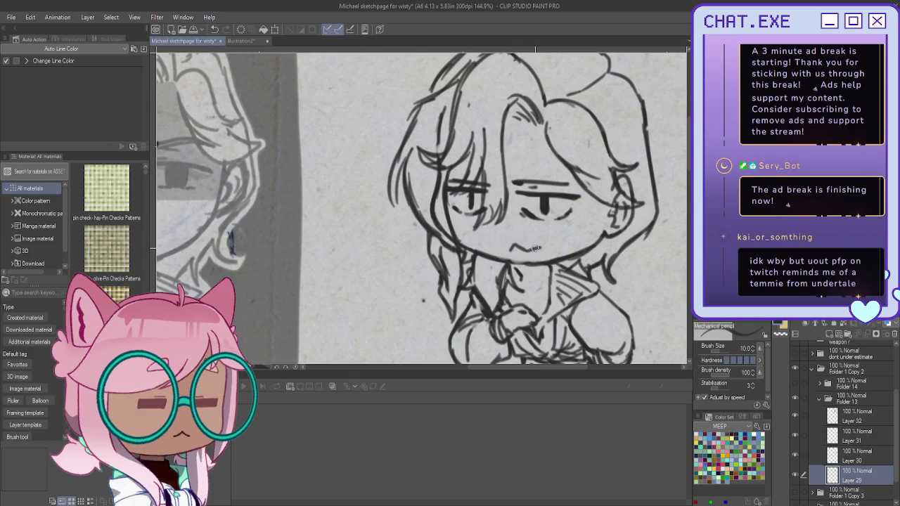
left_click_drag(505, 244, 532, 256)
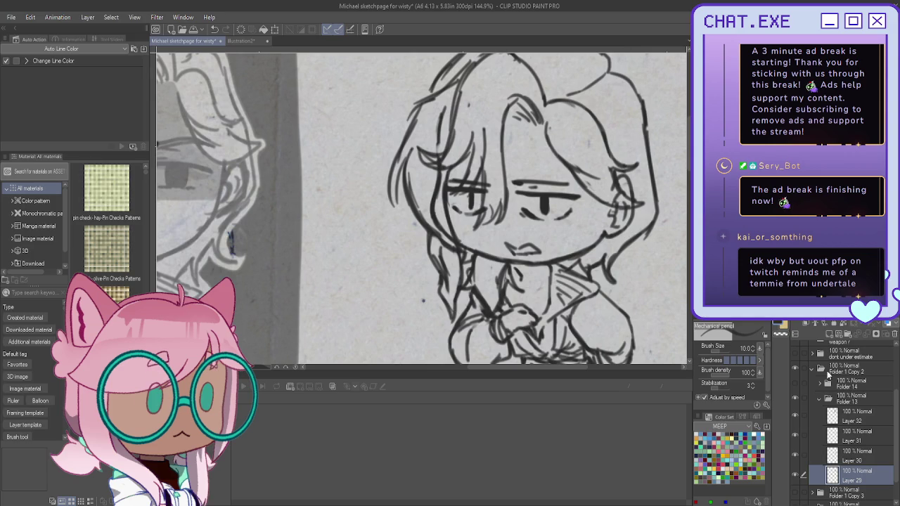
left_click(828, 334)
Draw a red anger mark on the grumpy chibi's cheek and save the page
mouse_move(571, 231)
left_mouse_down()
mouse_move(577, 215)
mouse_move(560, 236)
mouse_move(578, 246)
mouse_move(561, 247)
mouse_move(569, 249)
left_mouse_up()
key("ctrl+s")
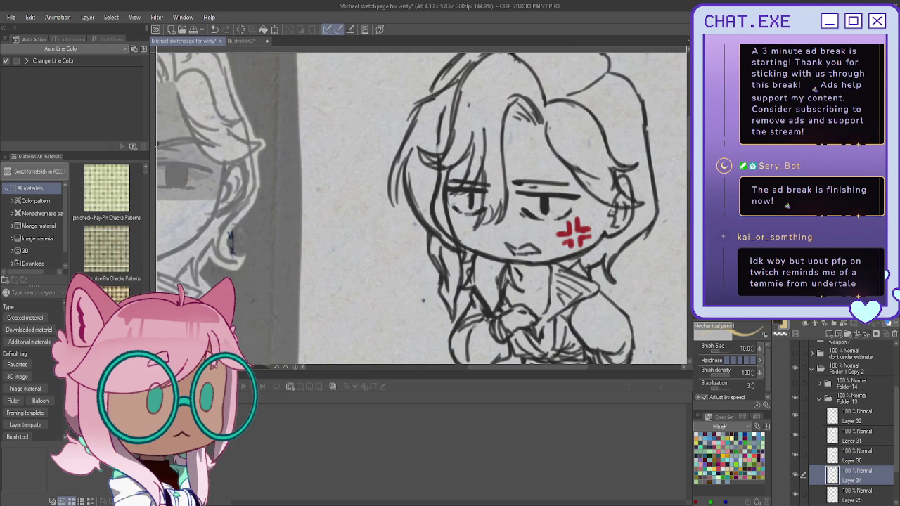
scroll(818, 417, "down", 2)
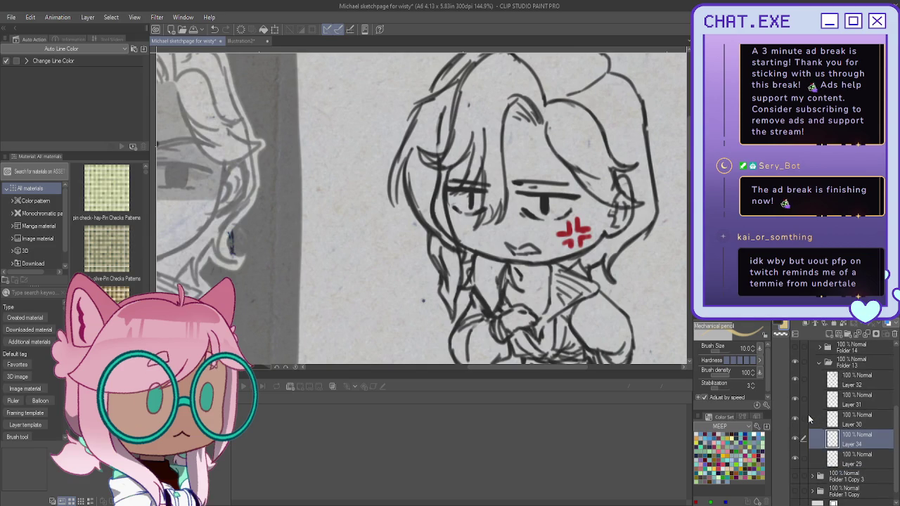
left_click(828, 332)
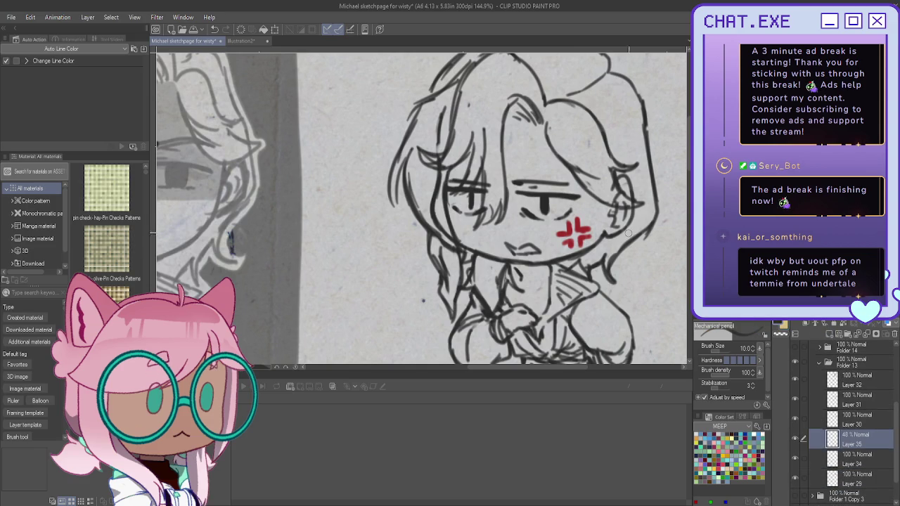
Outline the grey shadow across the face and hair edge, then fill it with the Fill tool
left_click_drag(552, 227, 447, 217)
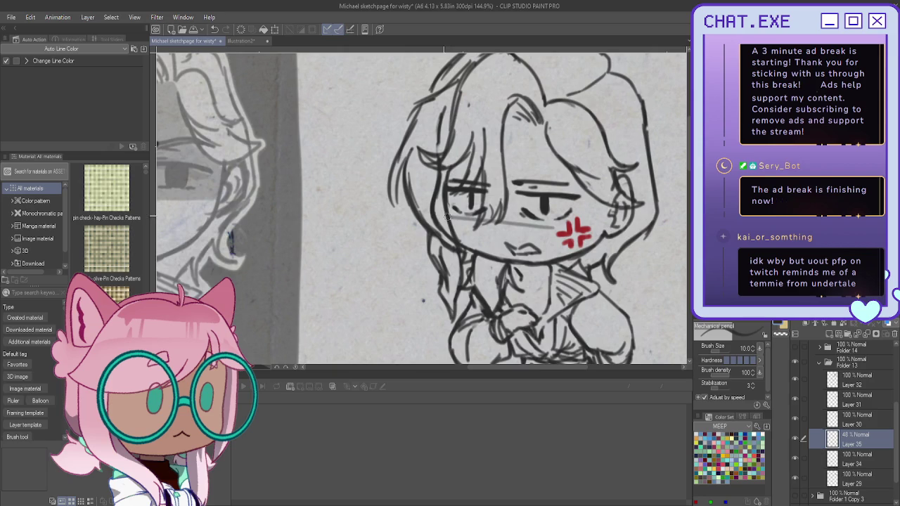
mouse_move(483, 172)
left_mouse_down()
mouse_move(470, 212)
mouse_move(461, 202)
mouse_move(450, 211)
mouse_move(461, 162)
mouse_move(465, 182)
left_mouse_up()
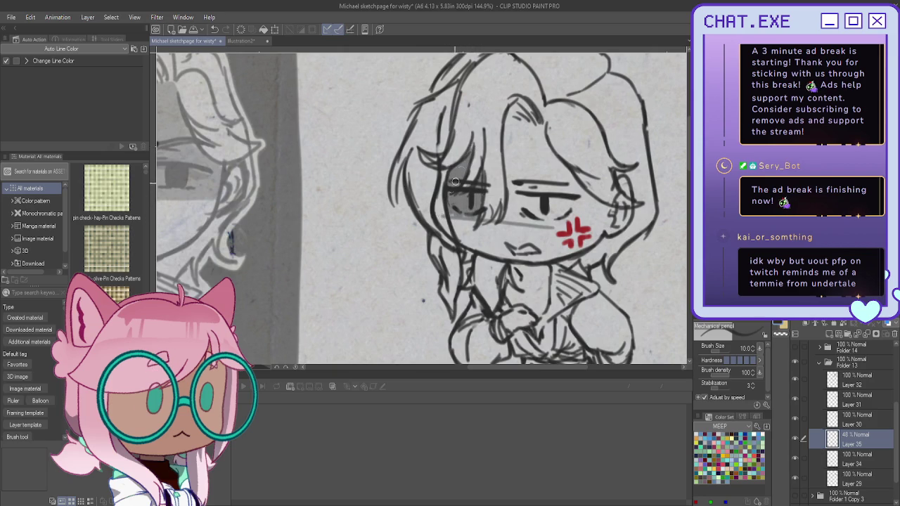
mouse_move(542, 126)
left_mouse_down()
mouse_move(512, 135)
mouse_move(507, 222)
left_mouse_up()
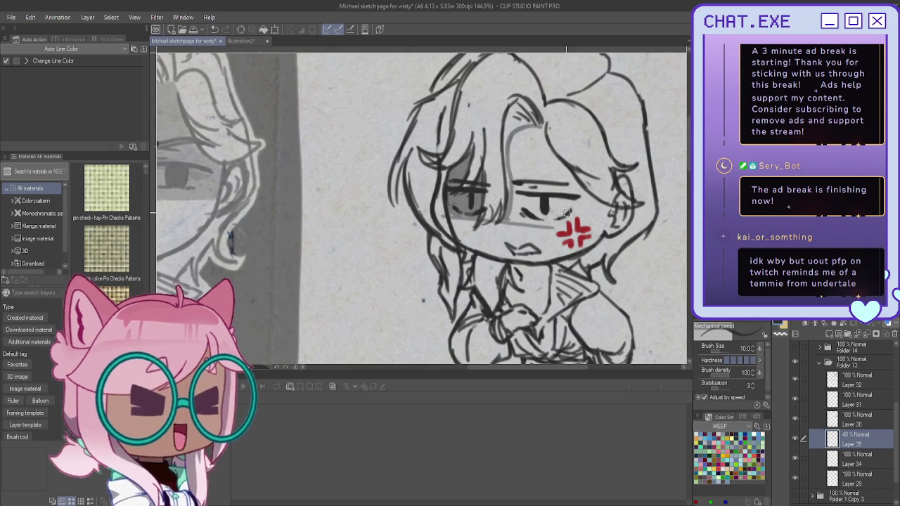
left_click(535, 132)
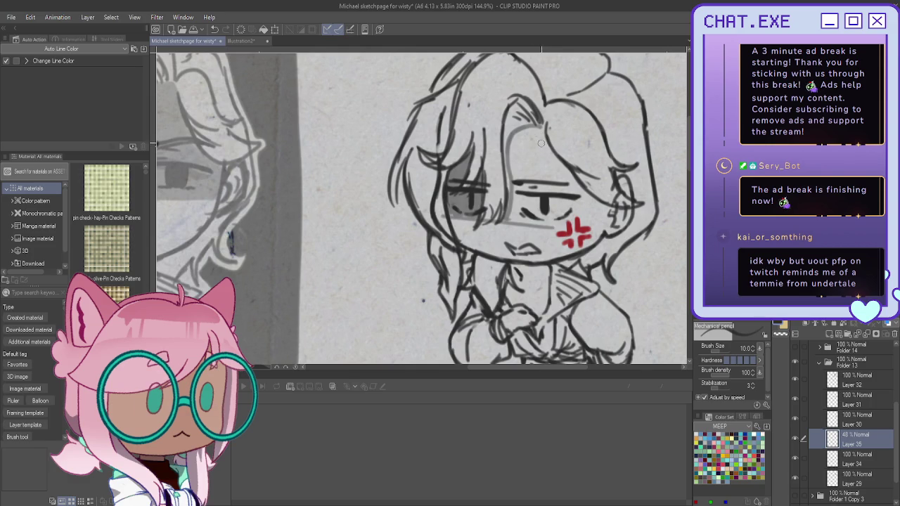
mouse_move(560, 225)
left_mouse_down()
mouse_move(591, 211)
mouse_move(536, 125)
left_mouse_up()
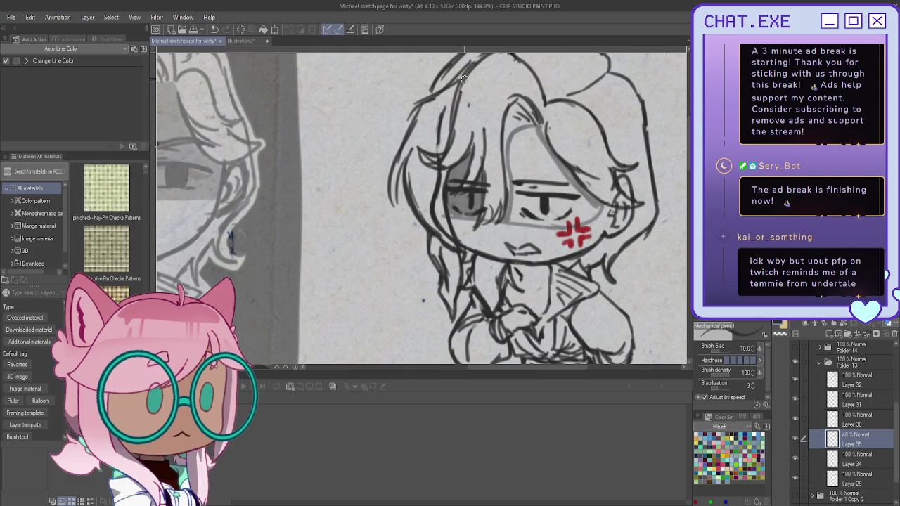
key("g")
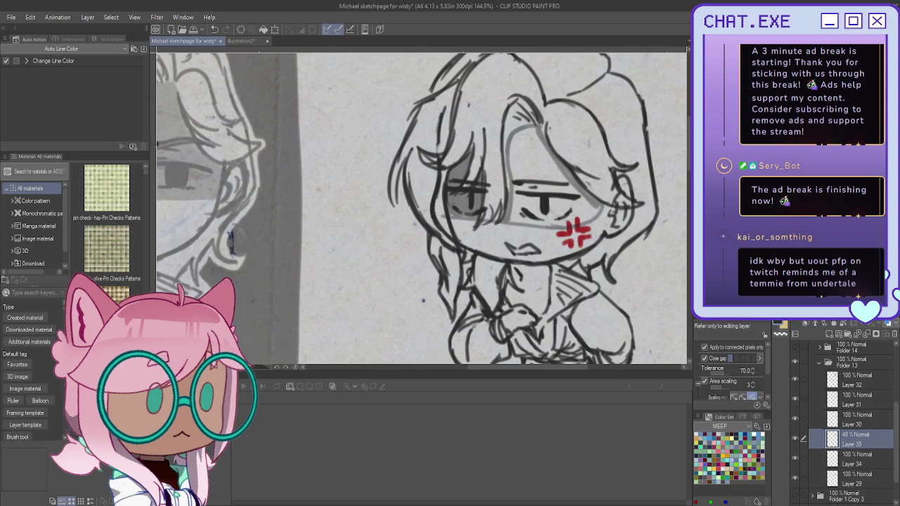
left_click(541, 188)
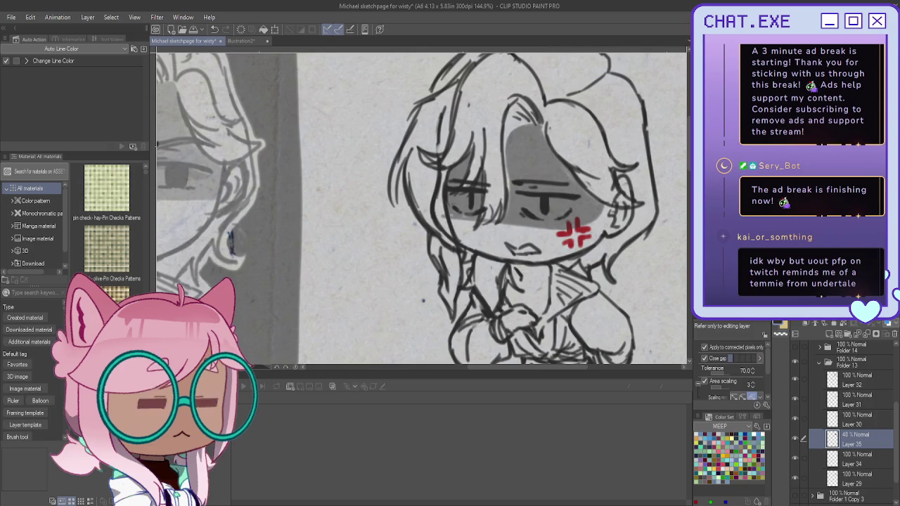
key("p")
Pencil grey shading onto the hair edge, chest, hands, collar and hair
mouse_move(522, 125)
left_mouse_down()
mouse_move(506, 130)
mouse_move(506, 193)
mouse_move(542, 137)
left_mouse_up()
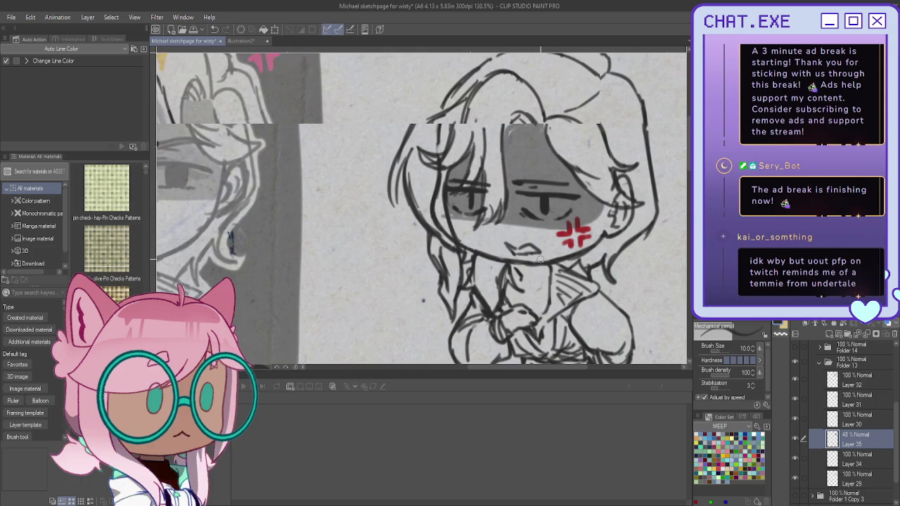
scroll(534, 282, "down", 2)
mouse_move(562, 318)
left_mouse_down()
mouse_move(519, 310)
mouse_move(509, 293)
mouse_move(534, 289)
mouse_move(597, 316)
mouse_move(554, 320)
mouse_move(562, 305)
mouse_move(538, 297)
mouse_move(548, 326)
left_mouse_up()
mouse_move(486, 304)
left_mouse_down()
mouse_move(510, 308)
mouse_move(492, 291)
mouse_move(498, 304)
mouse_move(477, 322)
mouse_move(495, 322)
mouse_move(464, 315)
mouse_move(461, 304)
left_mouse_up()
mouse_move(547, 236)
left_mouse_down()
mouse_move(519, 259)
mouse_move(492, 232)
left_mouse_up()
mouse_move(548, 235)
left_mouse_down()
mouse_move(530, 236)
mouse_move(539, 247)
mouse_move(498, 243)
left_mouse_up()
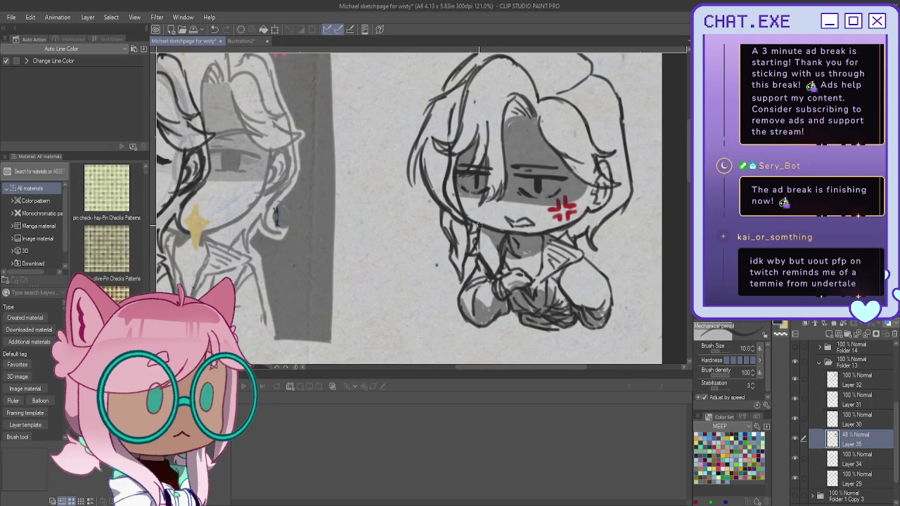
left_click_drag(630, 192, 564, 242)
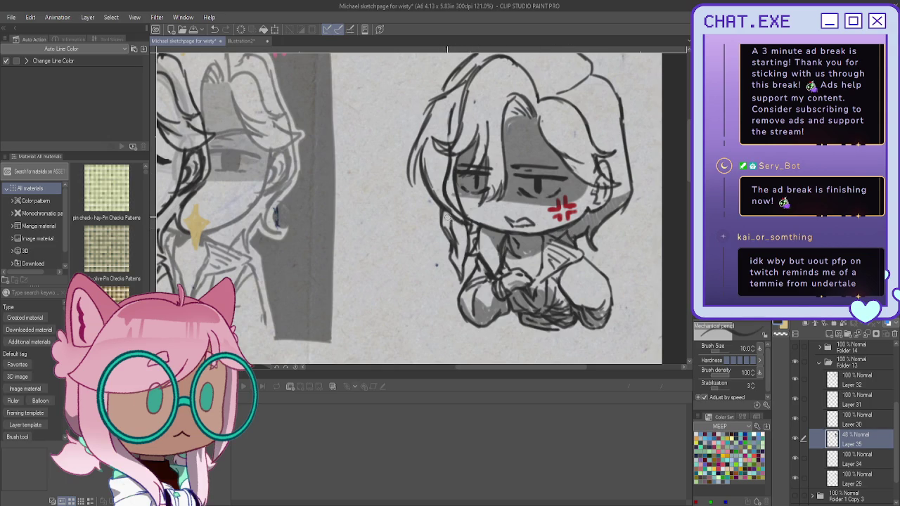
mouse_move(524, 99)
left_mouse_down()
mouse_move(505, 123)
mouse_move(529, 116)
mouse_move(536, 129)
left_mouse_up()
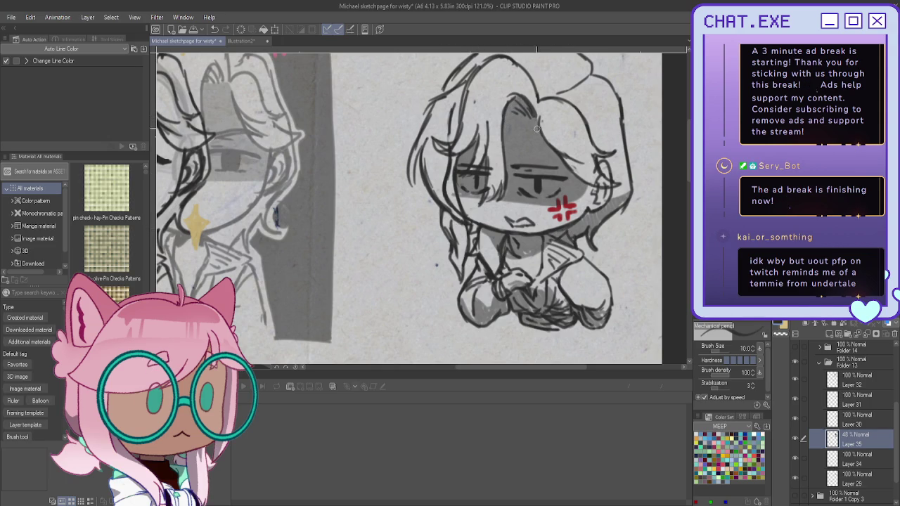
scroll(480, 135, "down", 2)
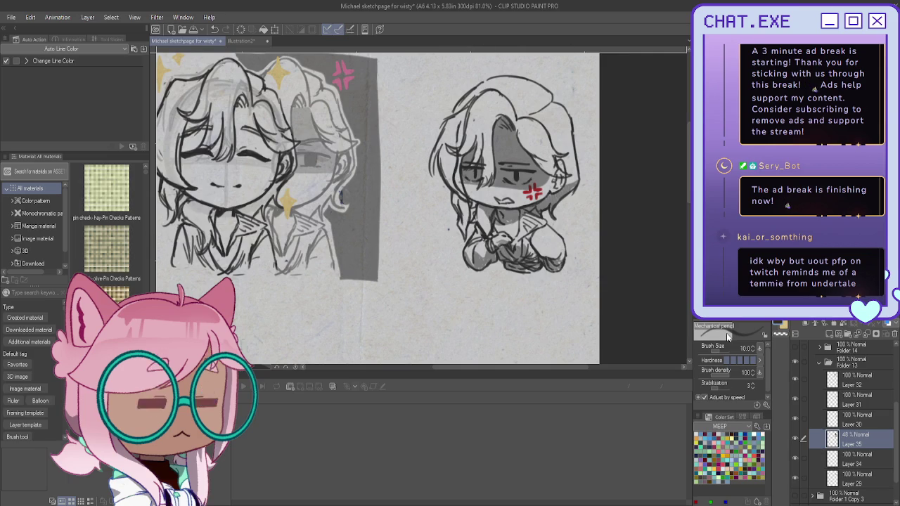
Show Folder 14's chibi, create Folder 15, and paste a copy of the grey shading layer into it
left_click(818, 363)
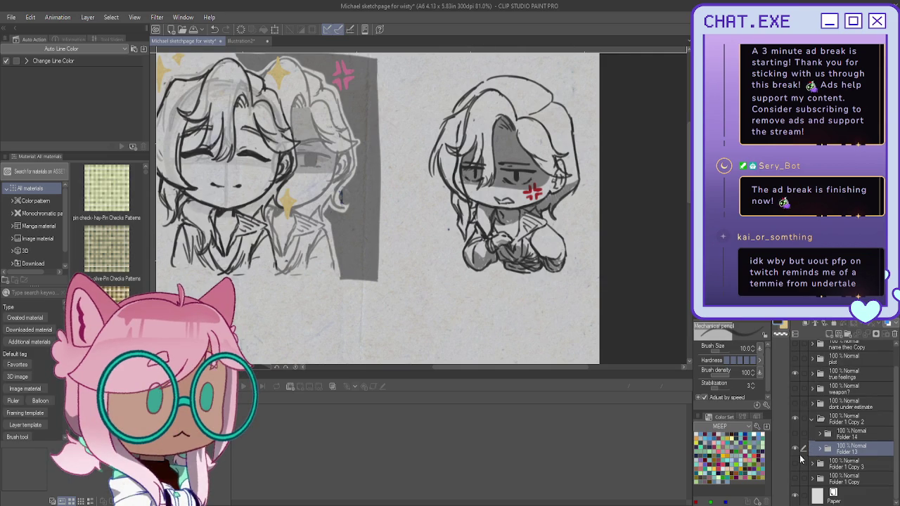
left_click(794, 434)
left_click(819, 433)
left_click(850, 465)
key("ctrl+g")
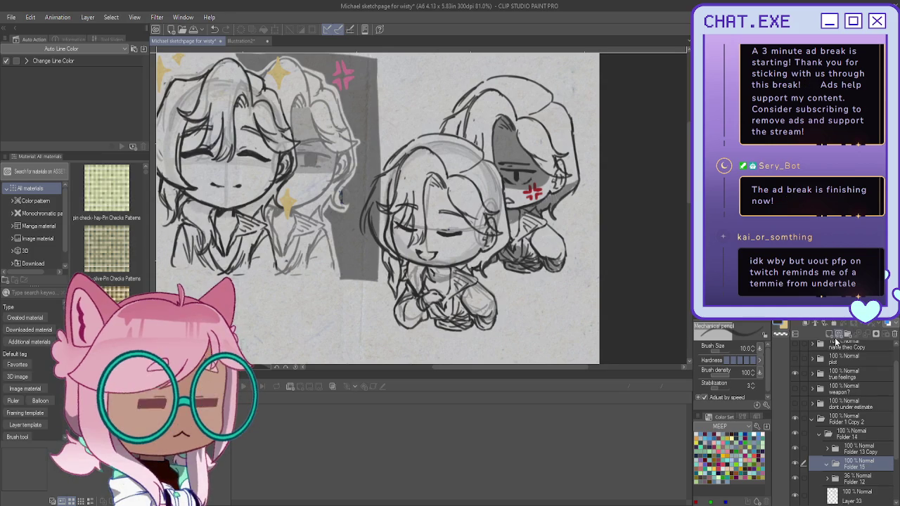
key("ctrl+v")
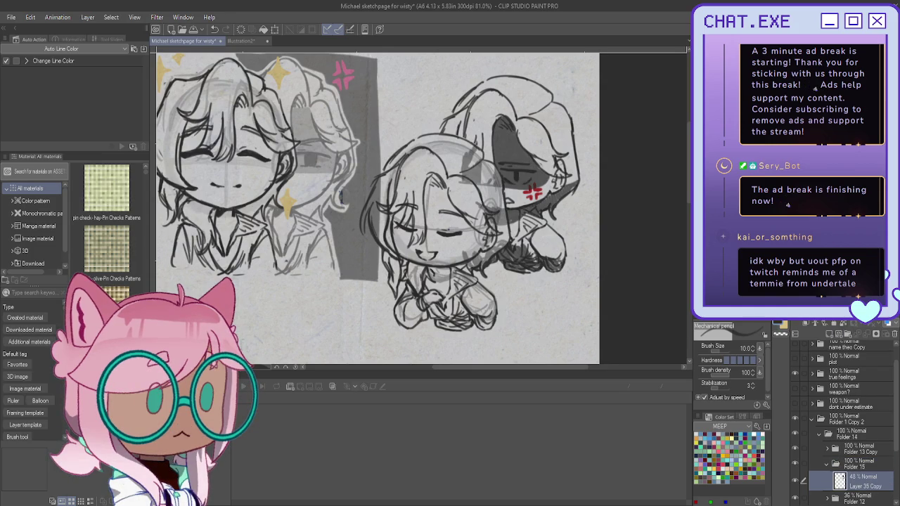
Move the copied shading over the smiling middle chibi's face
key("k")
mouse_move(469, 312)
left_mouse_down()
mouse_move(406, 327)
mouse_move(404, 350)
left_mouse_up()
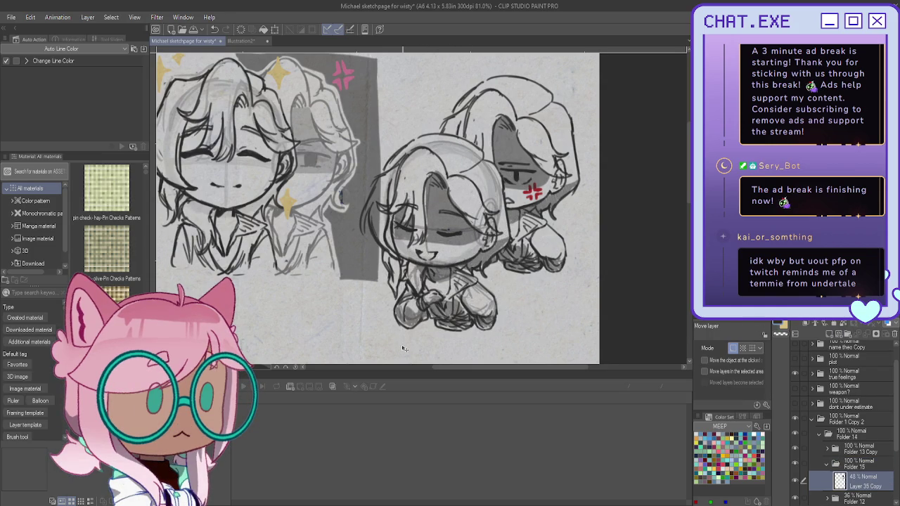
left_click_drag(404, 350, 405, 347)
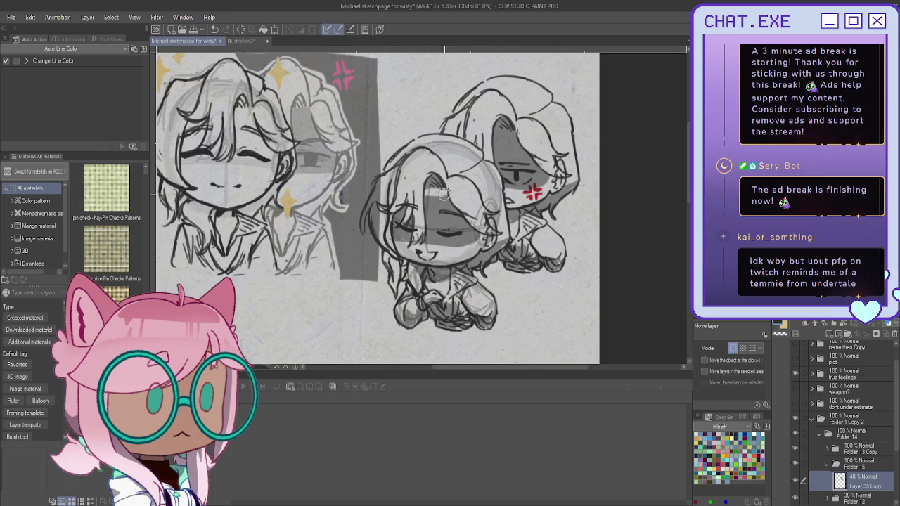
left_click_drag(472, 225, 398, 241)
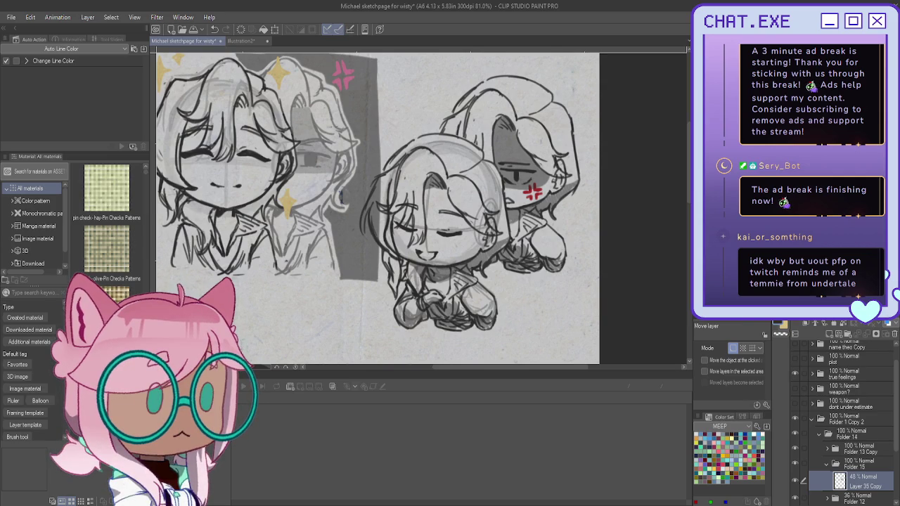
key("p")
scroll(457, 269, "up", 2)
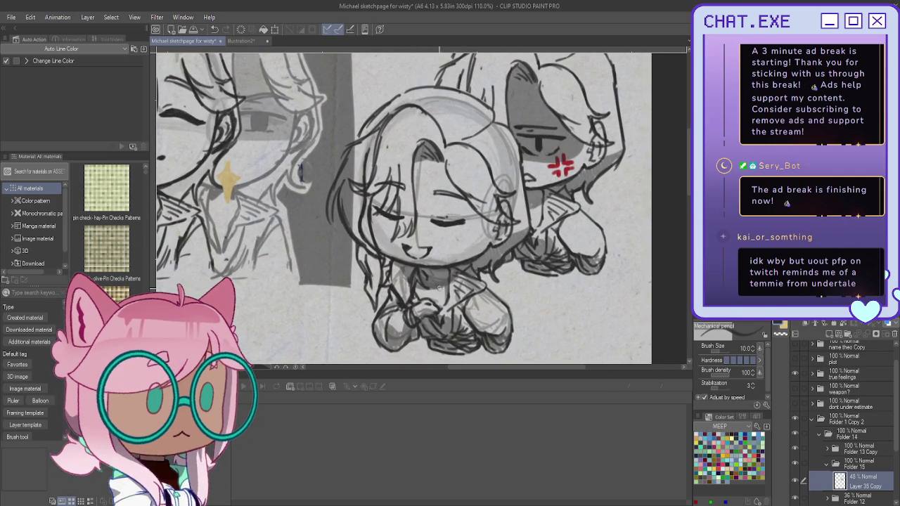
scroll(439, 288, "down", 1)
scroll(436, 292, "down", 1)
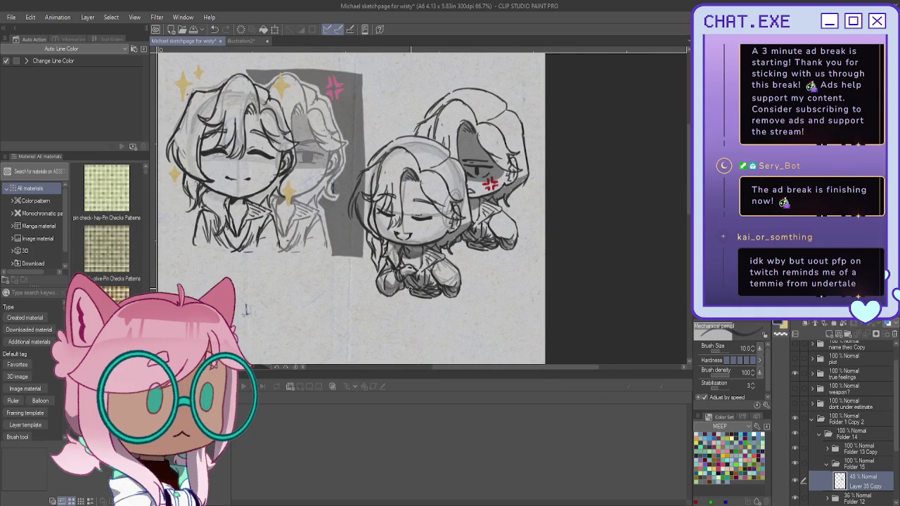
scroll(816, 432, "down", 2)
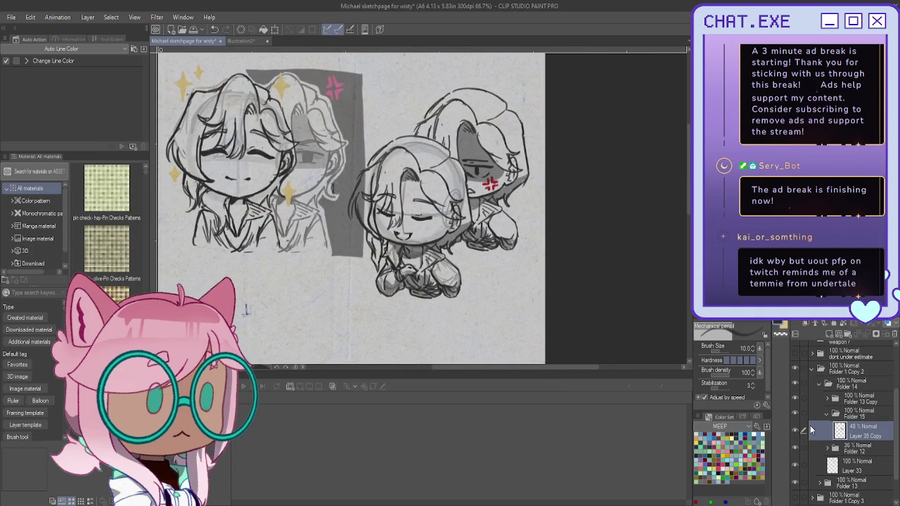
Collapse Folder 14, expand Folder 13, and add a new layer above Layer 32
left_click(819, 385)
left_click(820, 447)
scroll(818, 452, "down", 2)
scroll(846, 408, "down", 1)
left_click(845, 408)
left_click(830, 336)
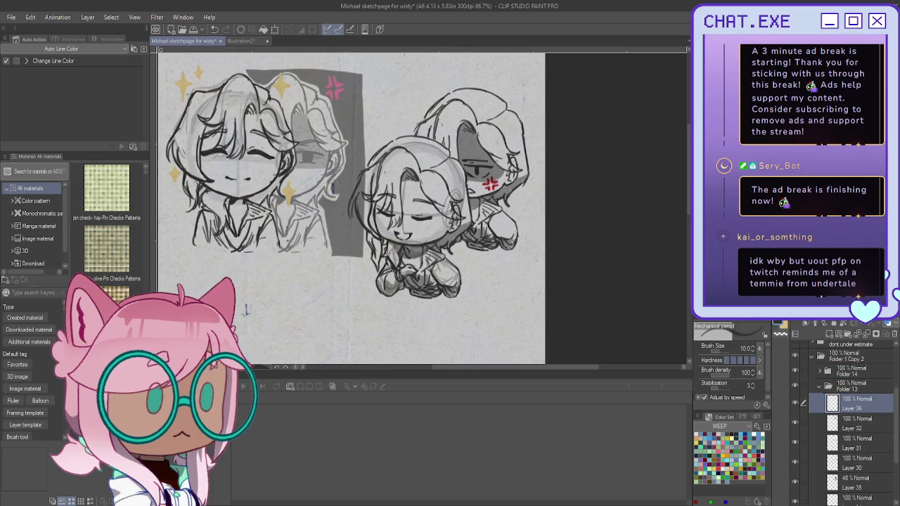
Sketch the frame line and a stroke along the right side of the right chibi's hair
scroll(246, 309, "up", 2)
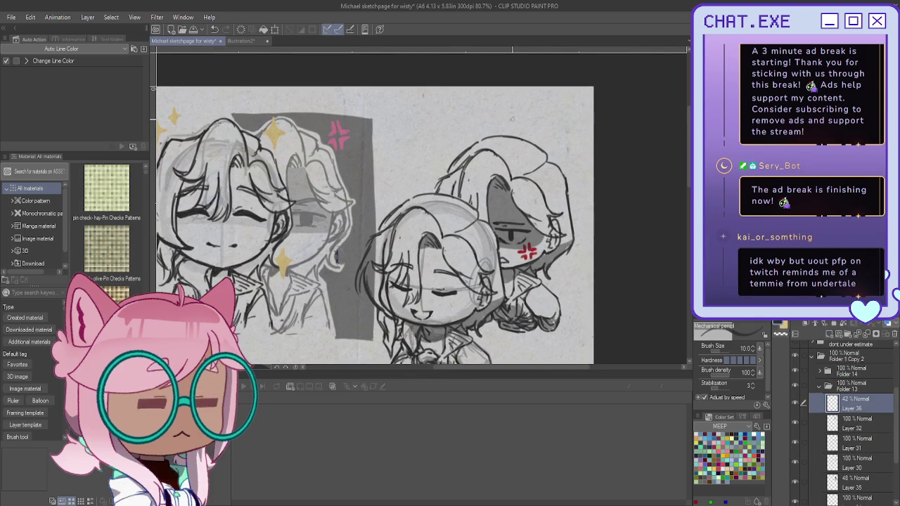
mouse_move(476, 123)
left_mouse_down()
mouse_move(542, 127)
mouse_move(578, 344)
mouse_move(478, 348)
left_mouse_up()
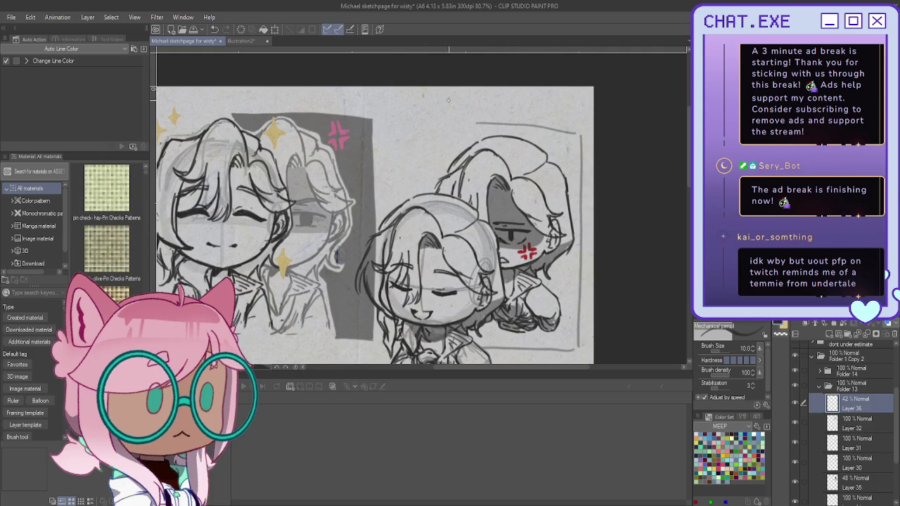
mouse_move(476, 123)
left_mouse_down()
mouse_move(436, 124)
mouse_move(426, 182)
left_mouse_up()
mouse_move(546, 141)
left_mouse_down()
mouse_move(564, 166)
mouse_move(573, 254)
left_mouse_up()
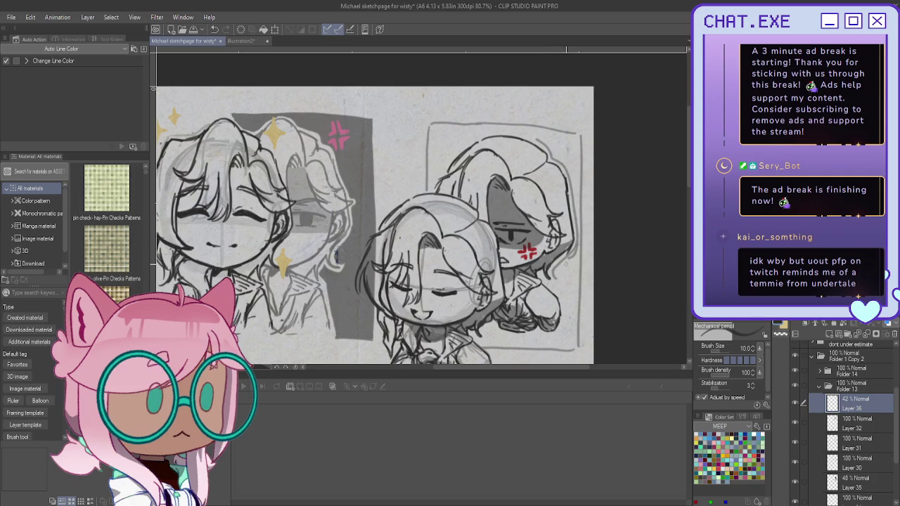
scroll(563, 265, "down", 1)
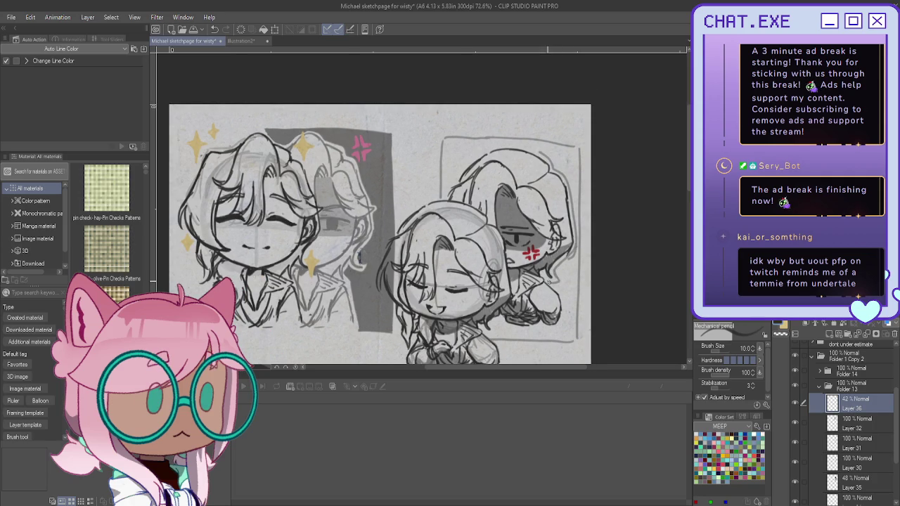
scroll(548, 277, "up", 5)
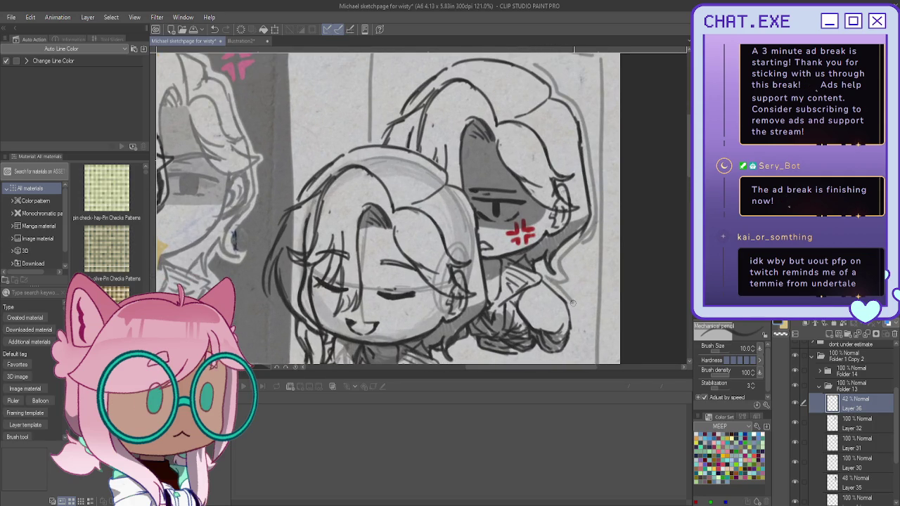
scroll(577, 330, "down", 4)
scroll(573, 321, "up", 3)
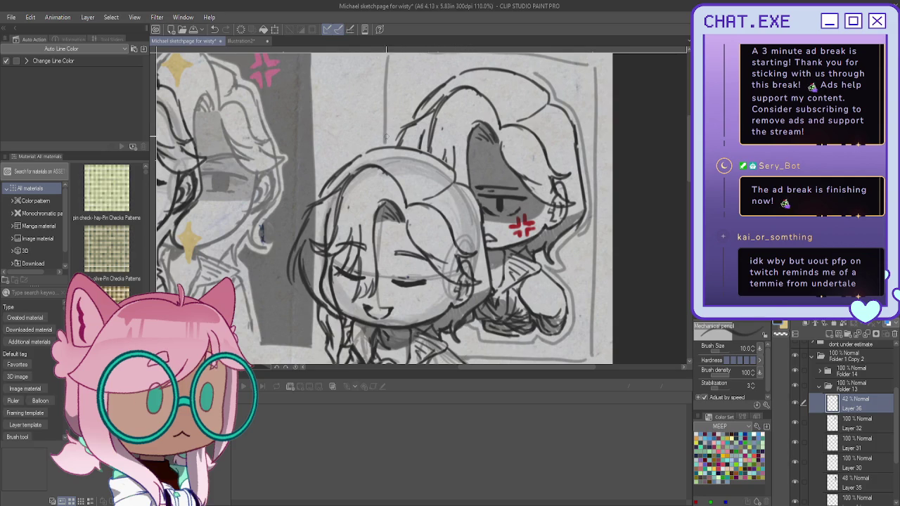
left_click_drag(387, 54, 455, 168)
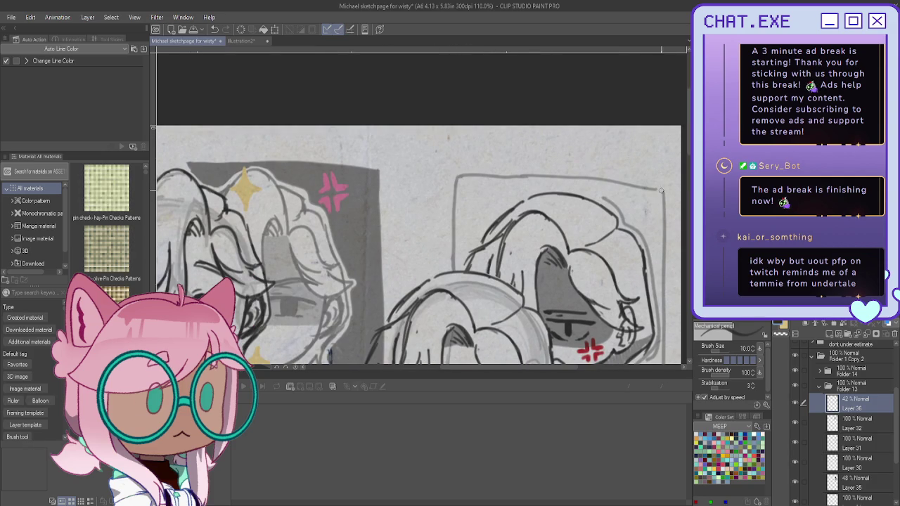
scroll(605, 129, "down", 3)
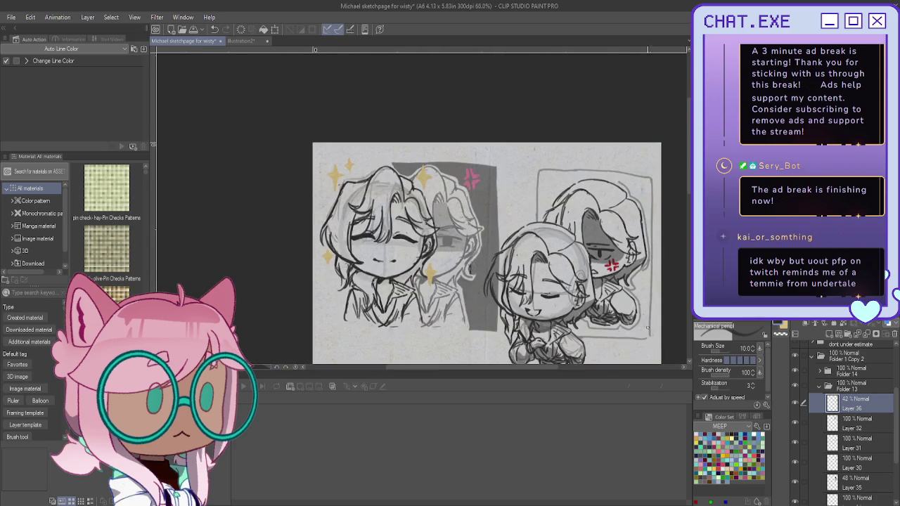
scroll(648, 336, "up", 2)
scroll(500, 156, "up", 2)
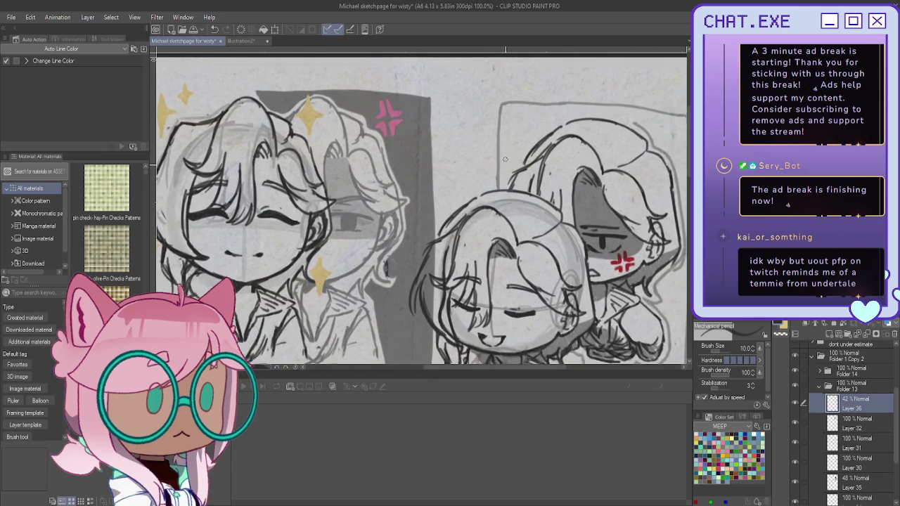
Add the frame's corner line and top hair outline, then fill the frame with grey
left_click_drag(533, 125, 504, 195)
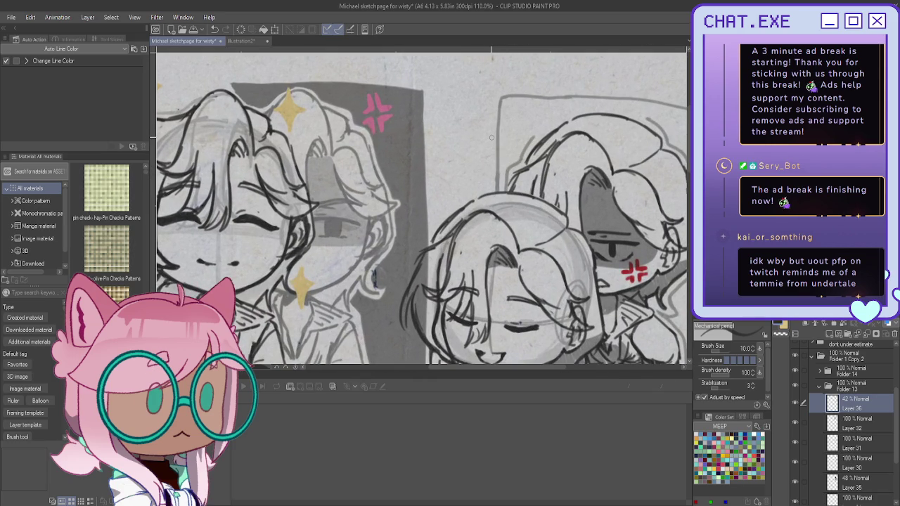
mouse_move(648, 120)
left_mouse_down()
mouse_move(589, 104)
mouse_move(567, 108)
left_mouse_up()
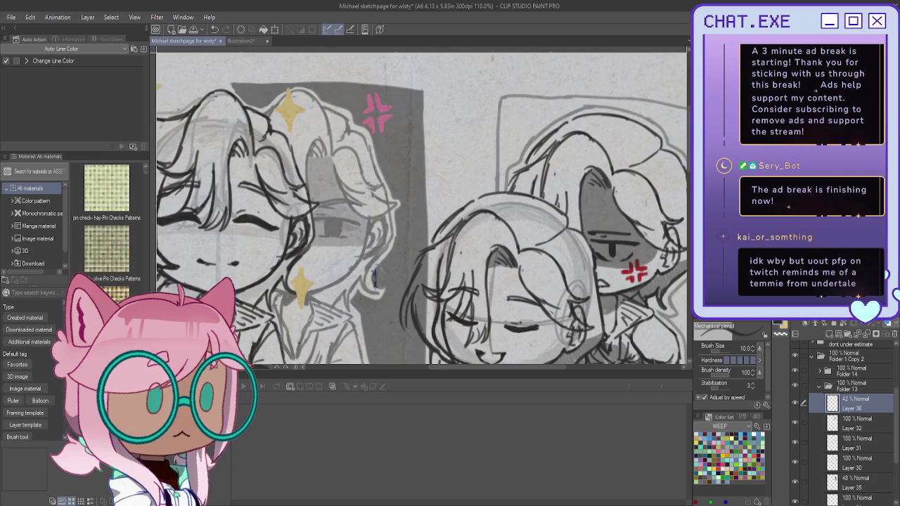
key("g")
left_click(514, 118)
scroll(503, 125, "down", 2)
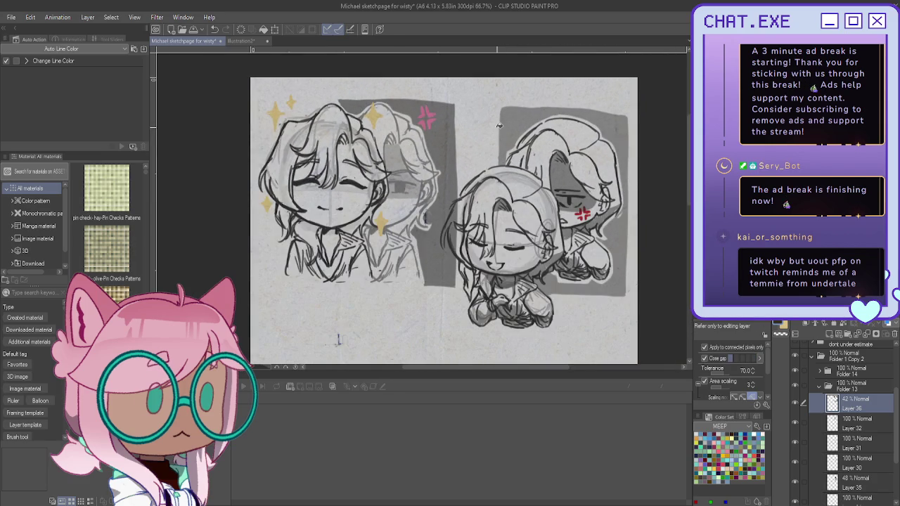
Switch back to the Mechanical pencil, zoom in on the right chibi, then zoom out to the full page
scroll(566, 280, "up", 2)
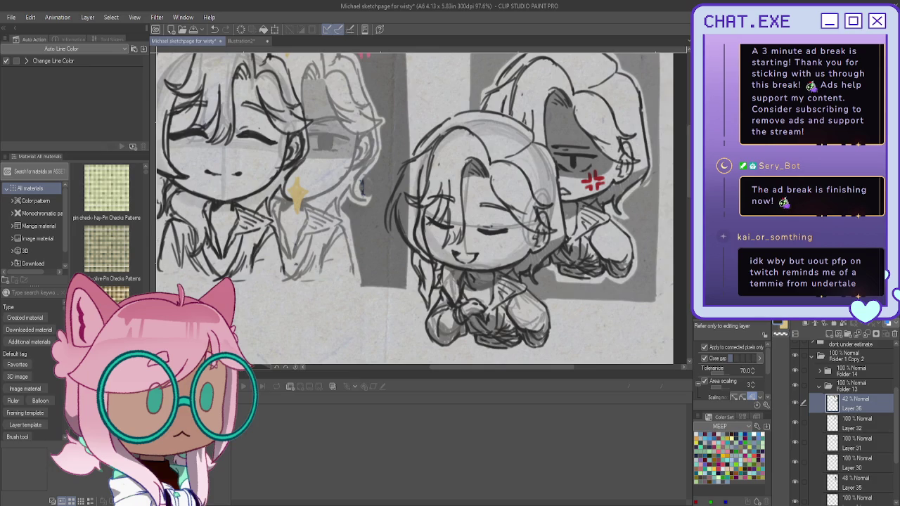
key("p")
scroll(555, 280, "up", 2)
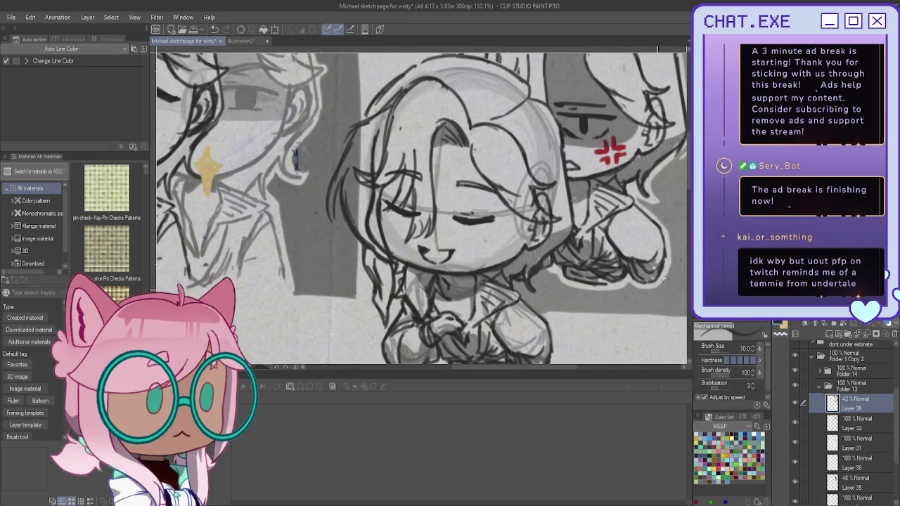
scroll(584, 292, "down", 3)
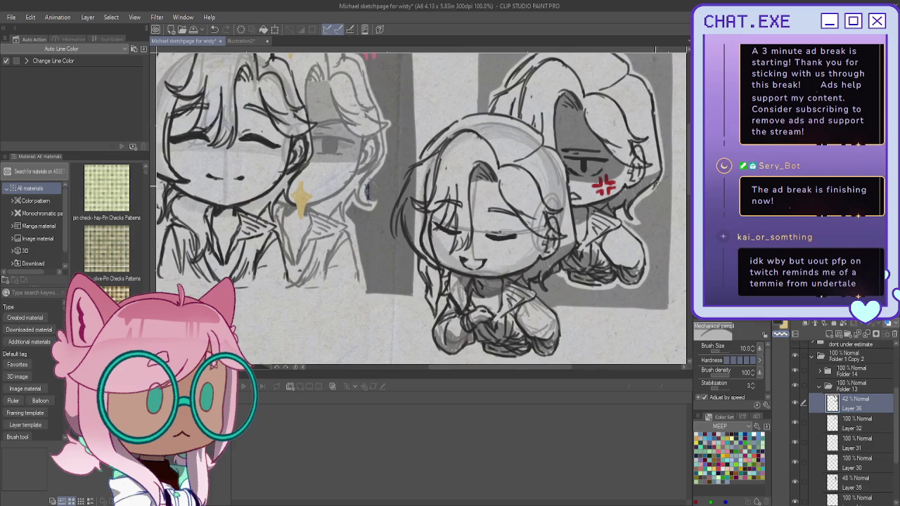
scroll(633, 168, "down", 2)
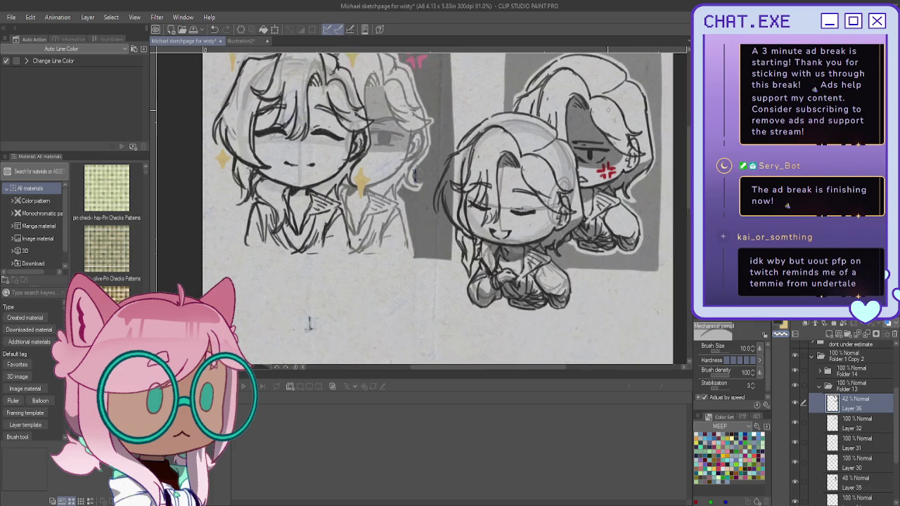
scroll(605, 151, "down", 2)
scroll(577, 139, "down", 1)
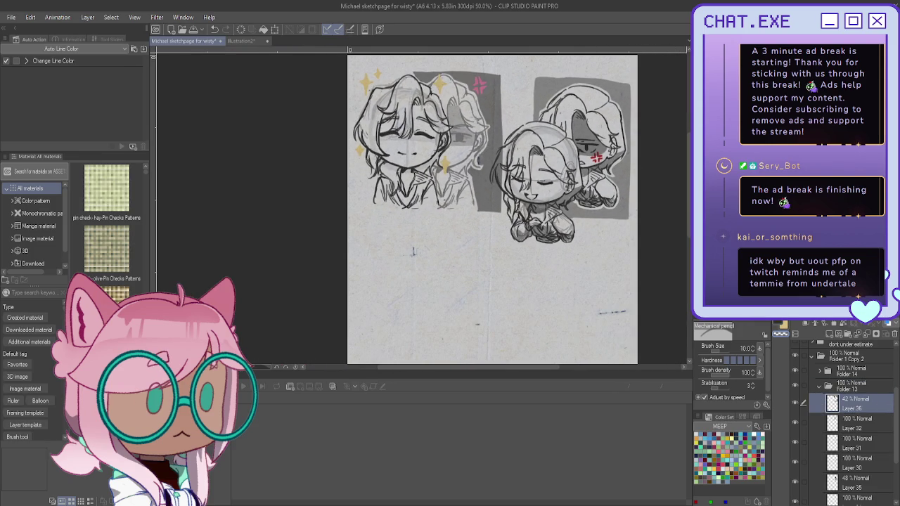
Make Layer 36 fully opaque, fade Folder 13 to 45% opacity, and select its parent group
key("ctrl+z")
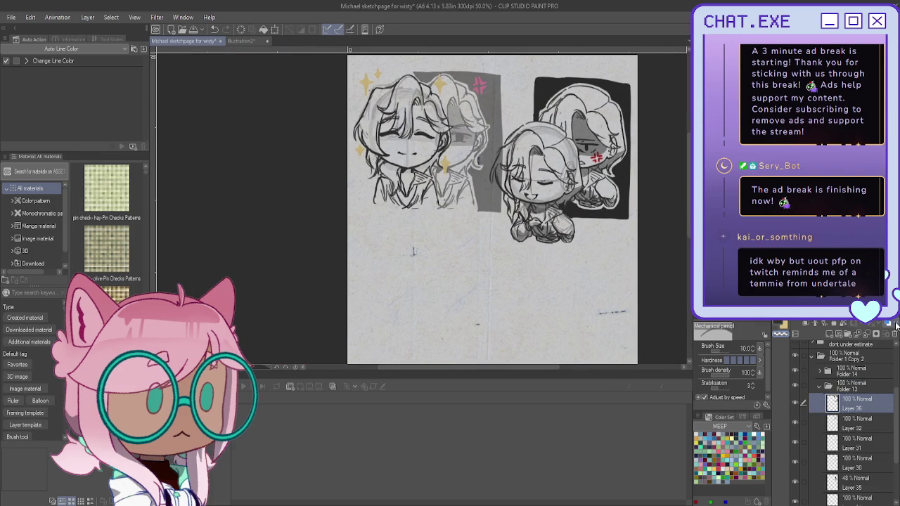
left_click(854, 386)
key("4")
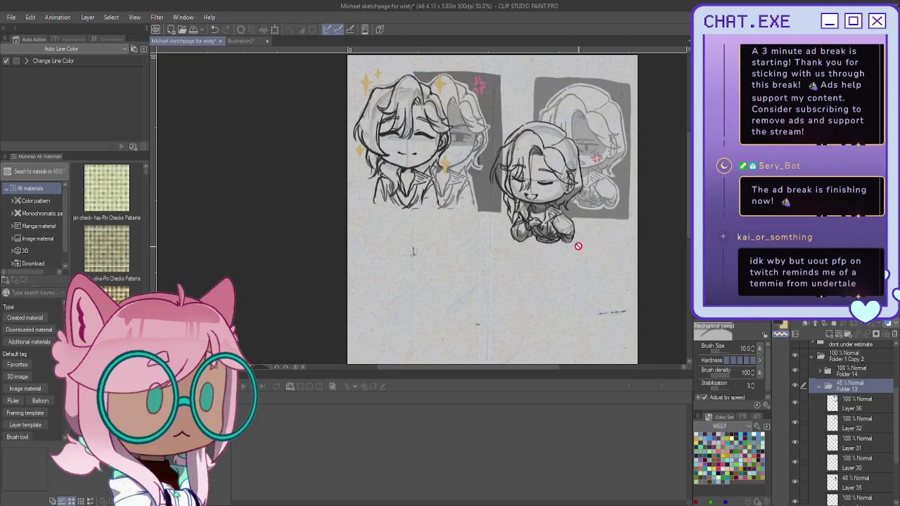
scroll(578, 246, "down", 2)
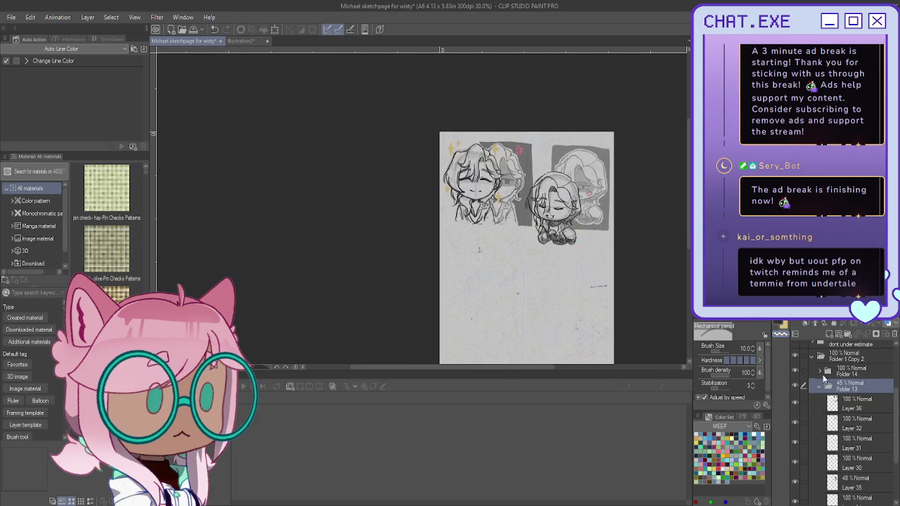
left_click(847, 362)
type("polite?")
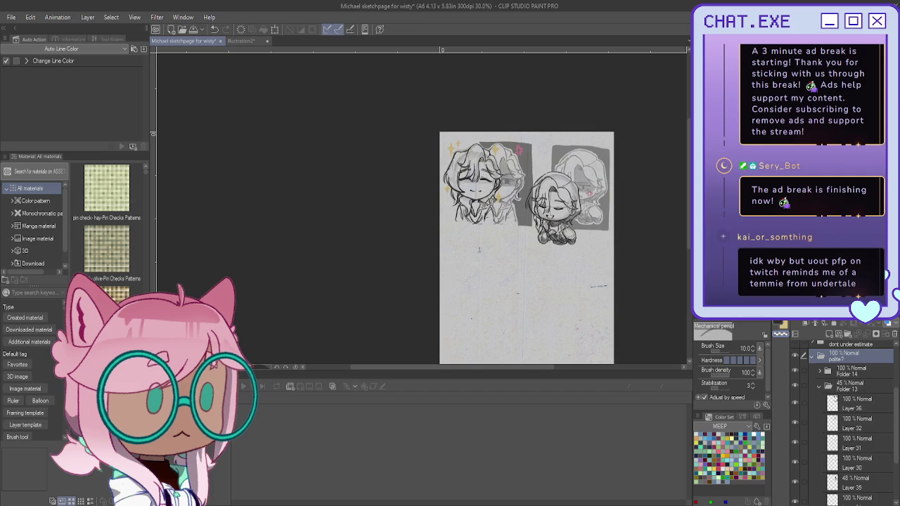
key("k")
scroll(526, 239, "down", 2)
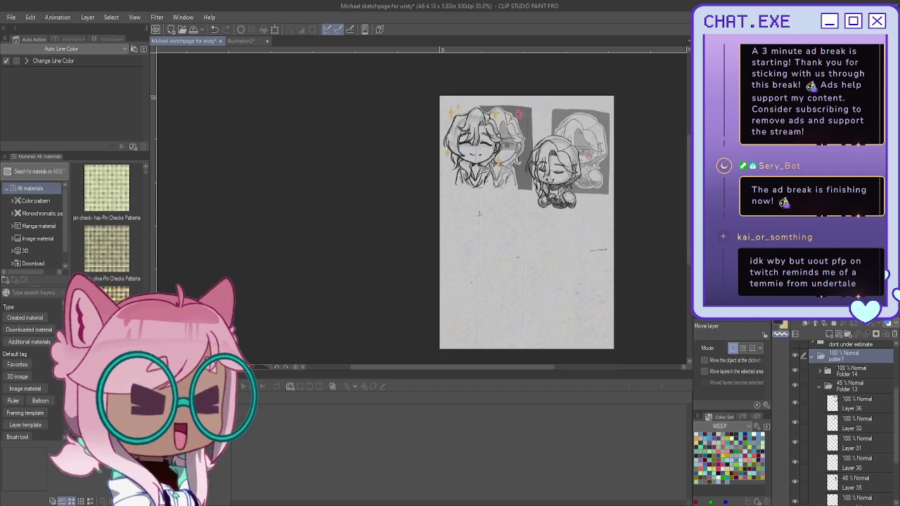
scroll(825, 376, "up", 3)
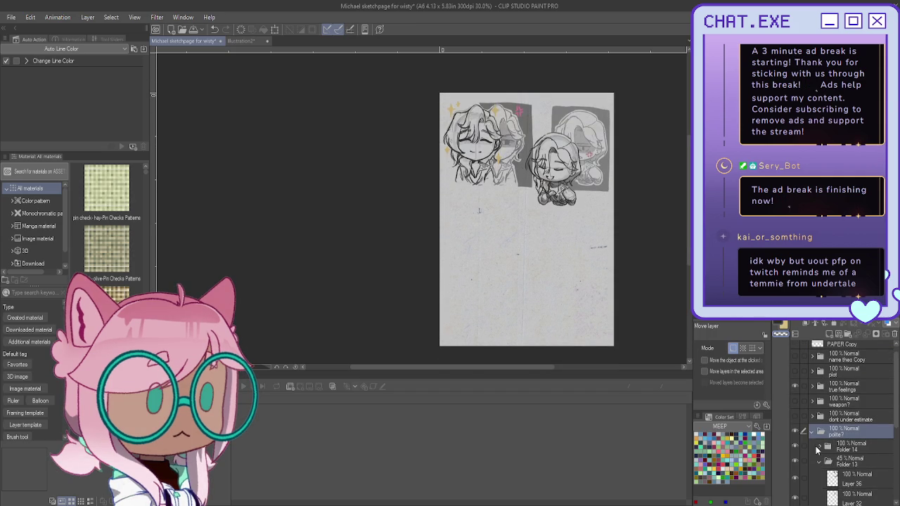
Collapse the polite? folder and show the hidden chibi sketches and the Michael title
left_click(813, 432)
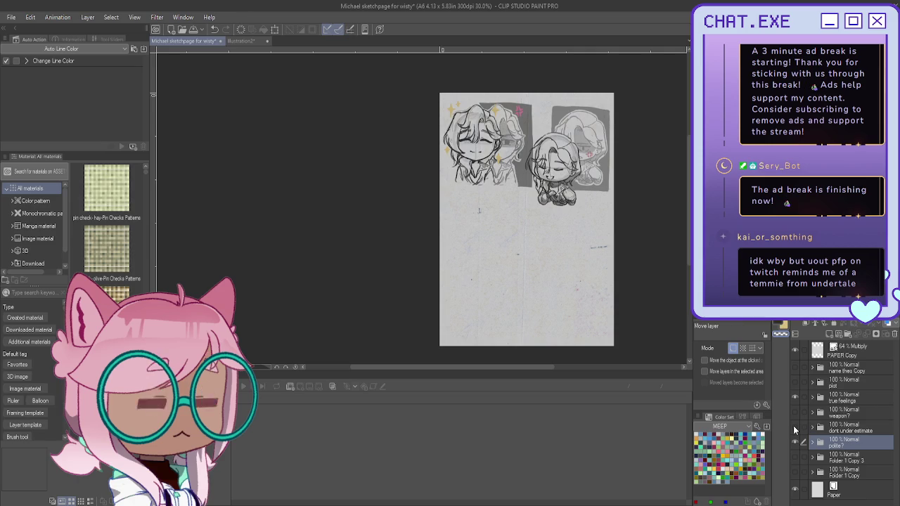
left_click(794, 427)
left_click(795, 381)
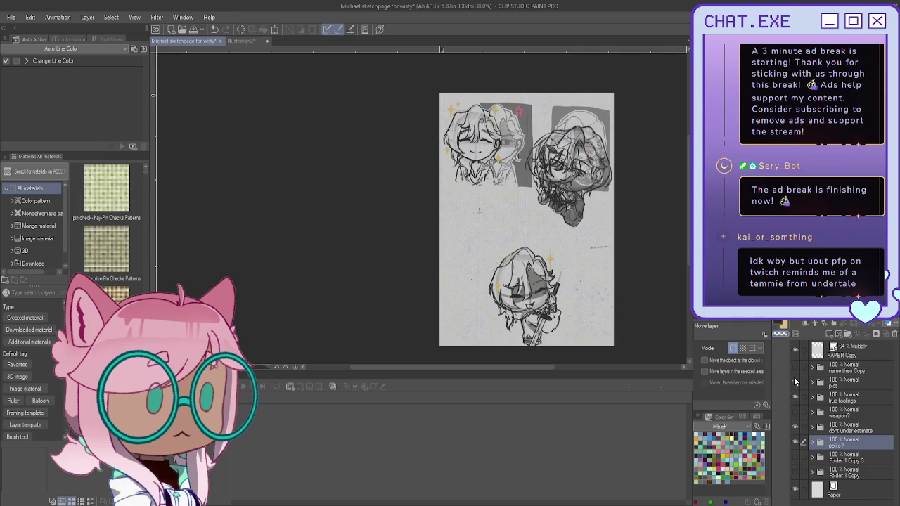
left_click(795, 367)
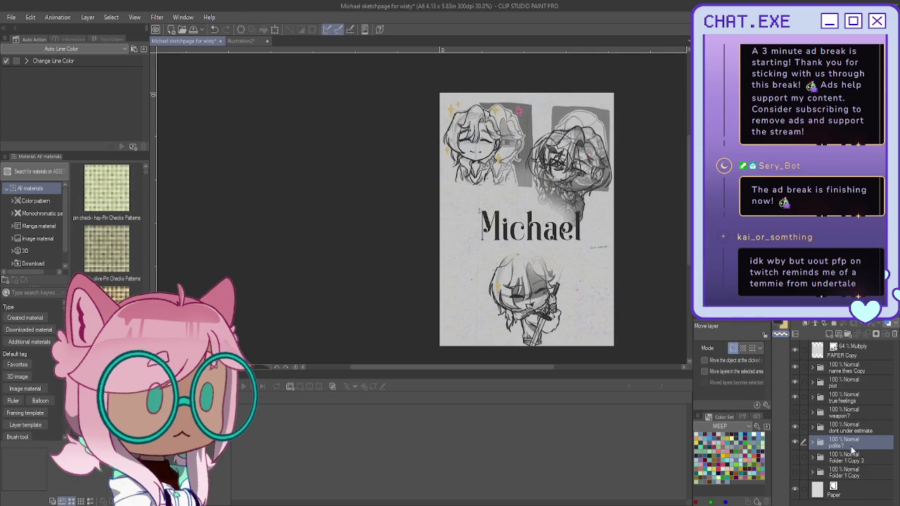
Slide the lower sketch to the right and move the dont under estimate chibi to the lower left
mouse_move(589, 267)
left_mouse_down()
mouse_move(622, 244)
mouse_move(556, 335)
left_mouse_up()
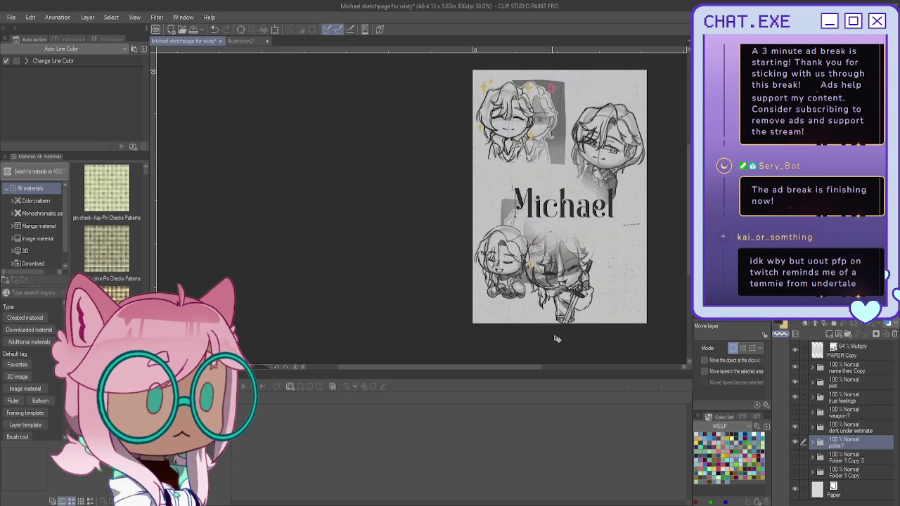
left_click_drag(575, 295, 661, 301)
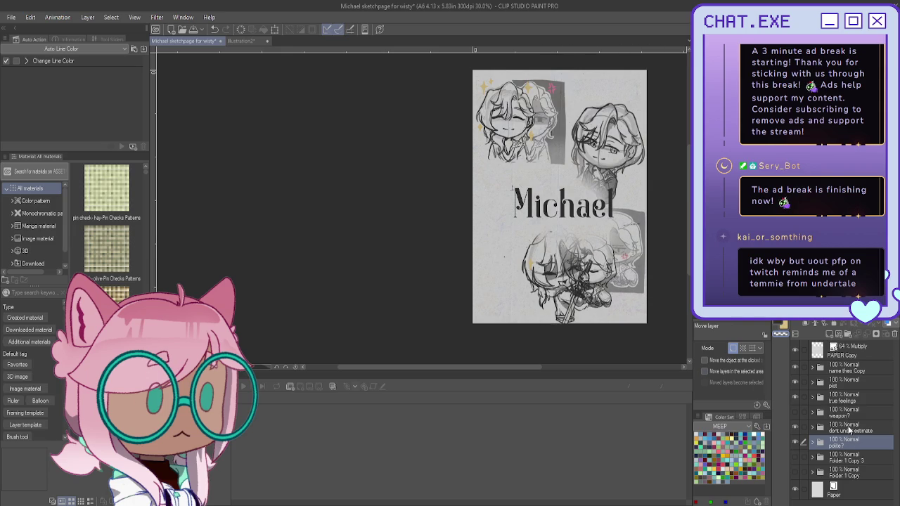
left_click(844, 429)
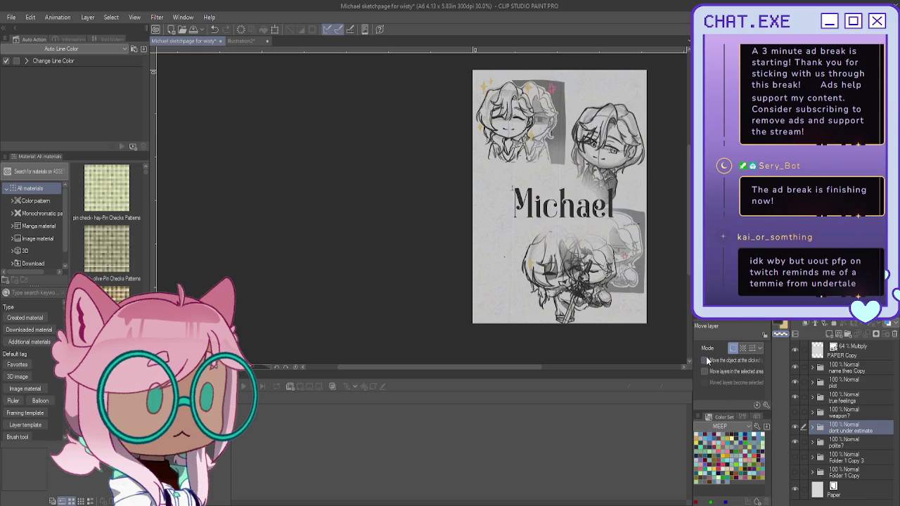
left_click_drag(629, 292, 566, 291)
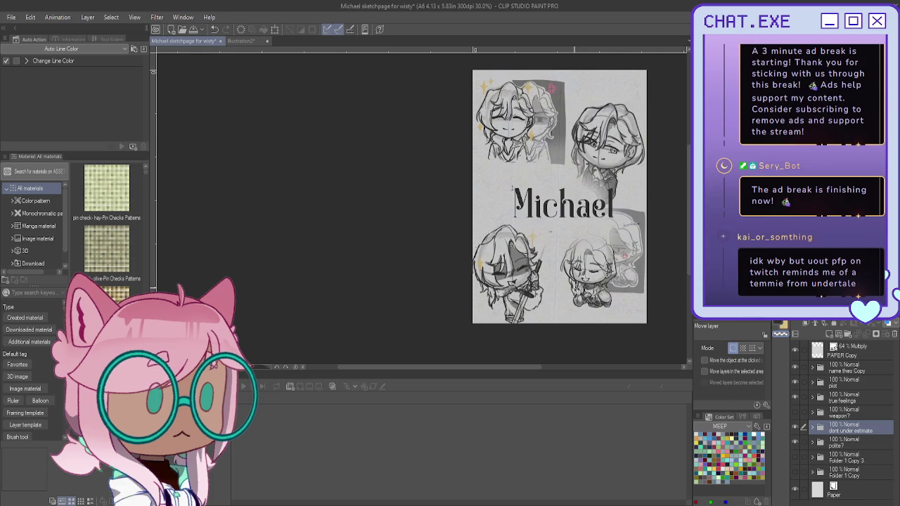
Scale down the lower-left chibi, shift it in beside the lower-right chibi, and save
key("ctrl+t")
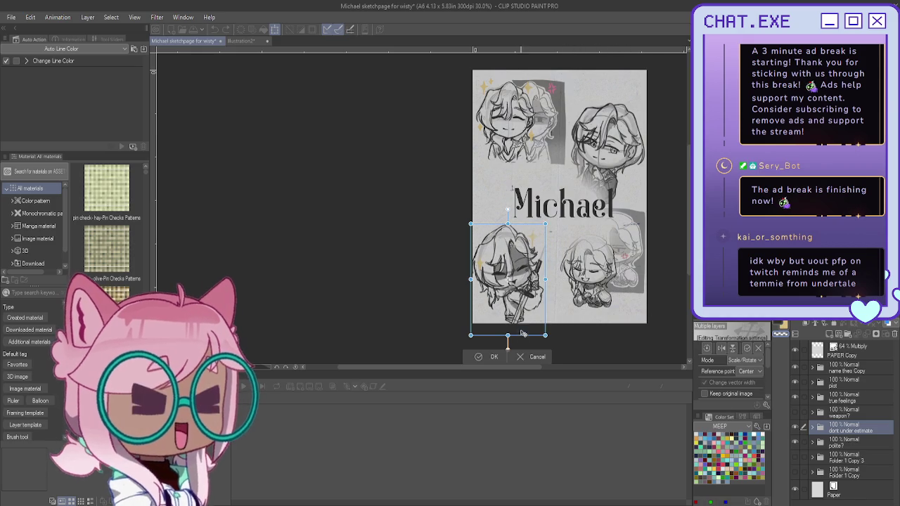
left_click_drag(508, 336, 507, 327)
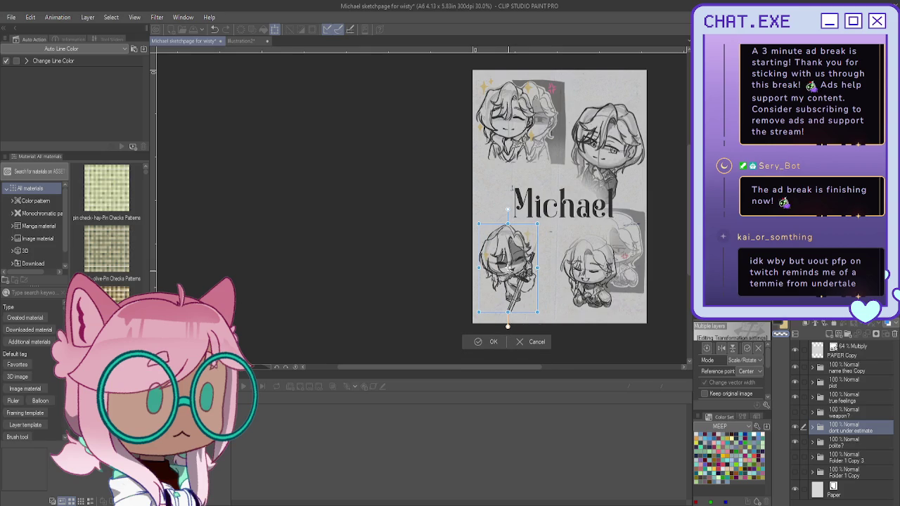
mouse_move(508, 267)
left_mouse_down()
mouse_move(543, 298)
mouse_move(516, 287)
mouse_move(536, 290)
left_mouse_up()
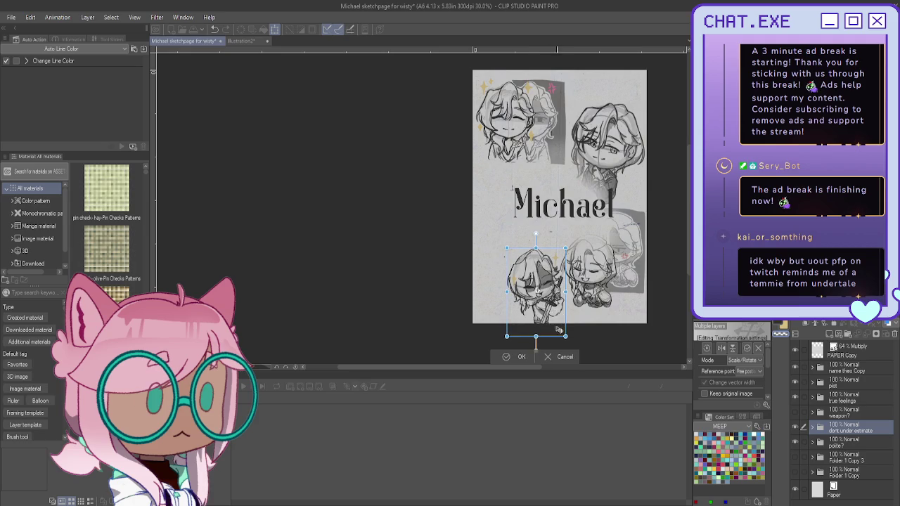
left_click(510, 358)
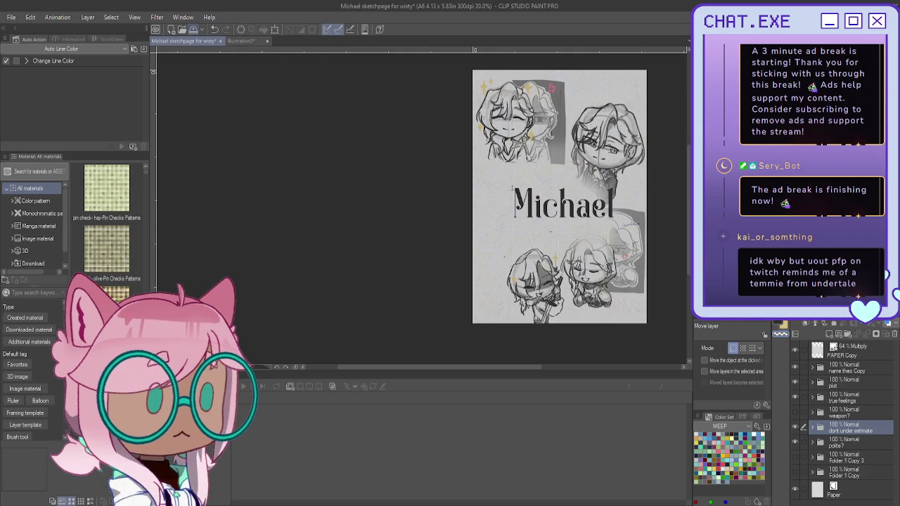
key("ctrl+s")
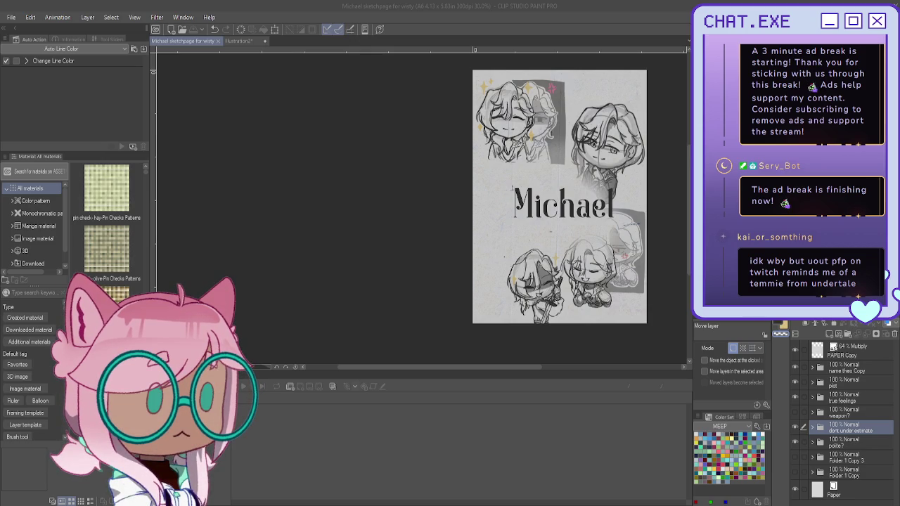
Nudge the lower-left chibi up-left, shrink the polite? layer's chibi, and toggle Folder 1 Copy 3's visibility
left_click(512, 287)
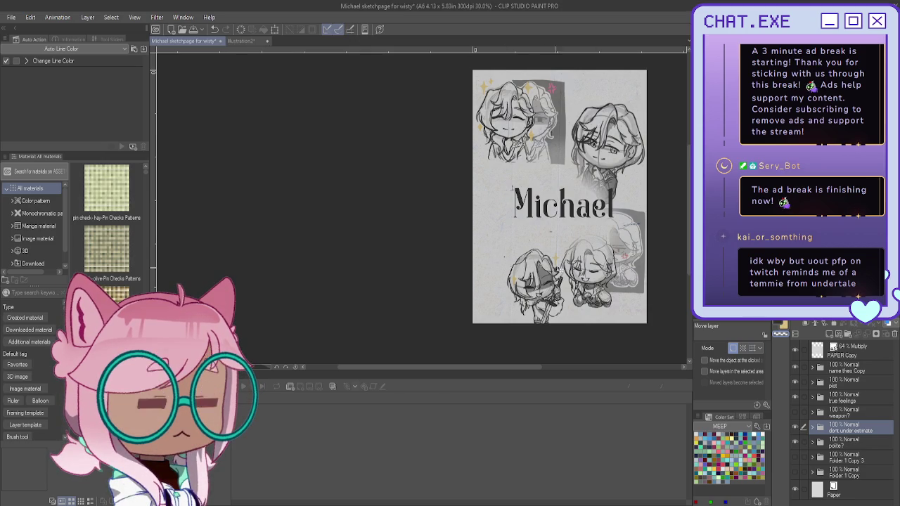
mouse_move(527, 295)
left_mouse_down()
mouse_move(491, 270)
mouse_move(501, 262)
left_mouse_up()
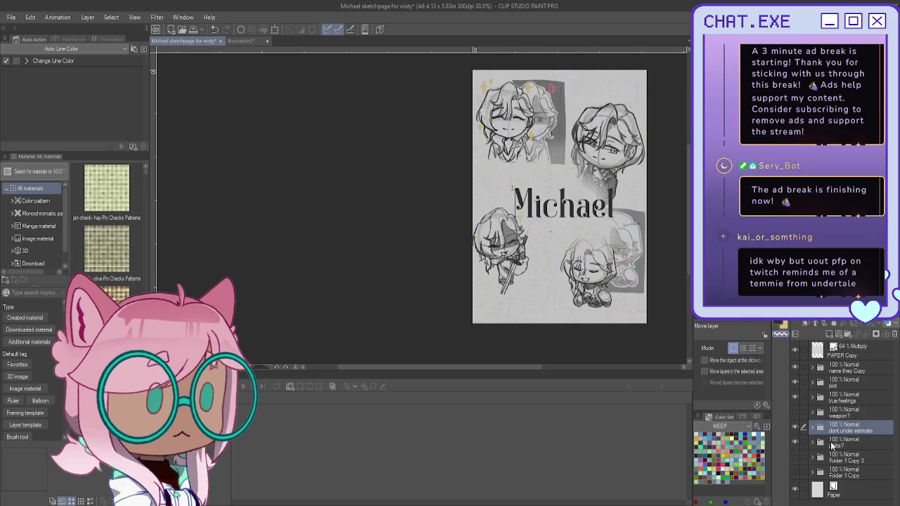
left_click(862, 444)
key("ctrl+t")
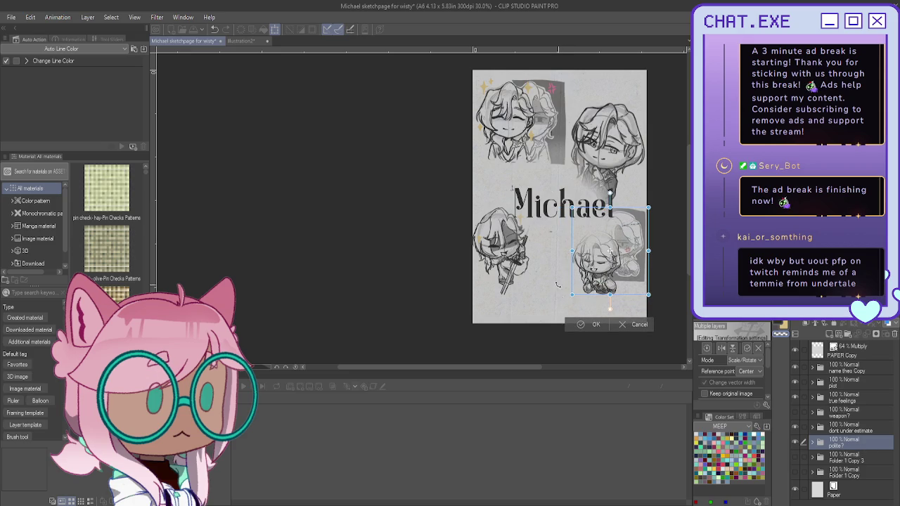
key("Return")
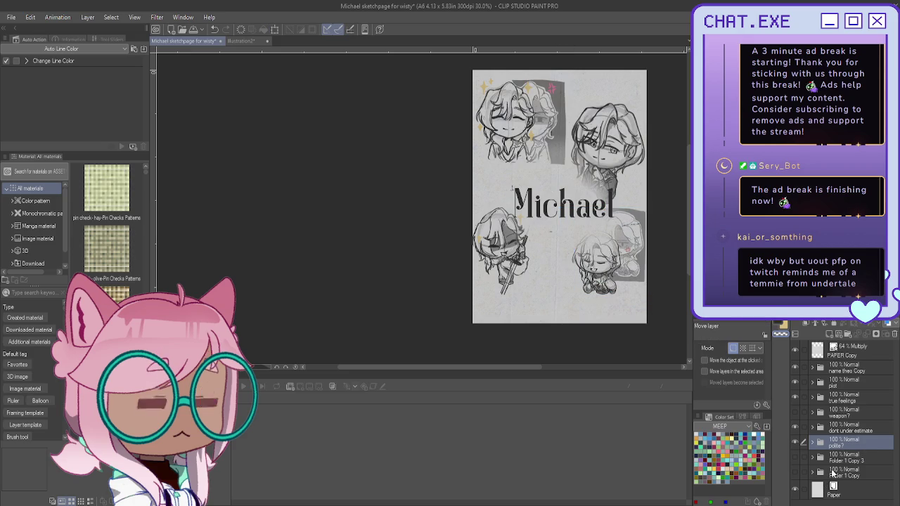
left_click(833, 473)
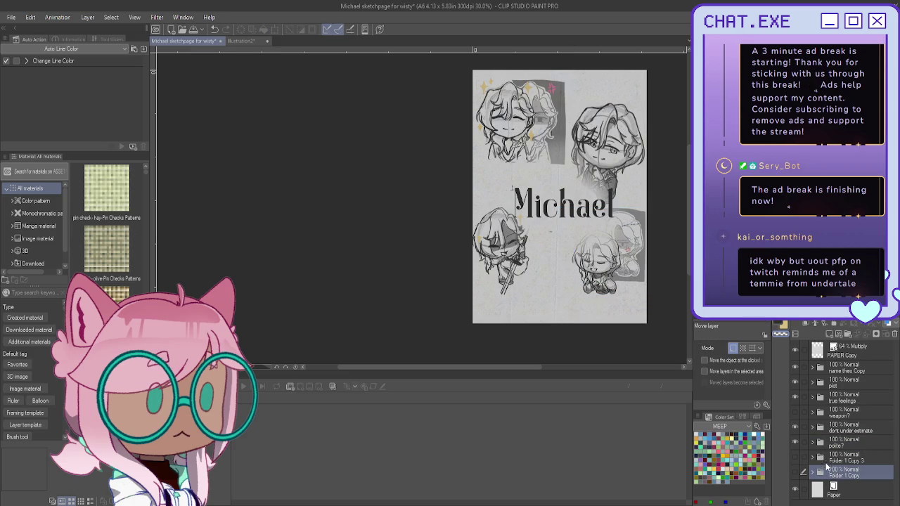
left_click(796, 457)
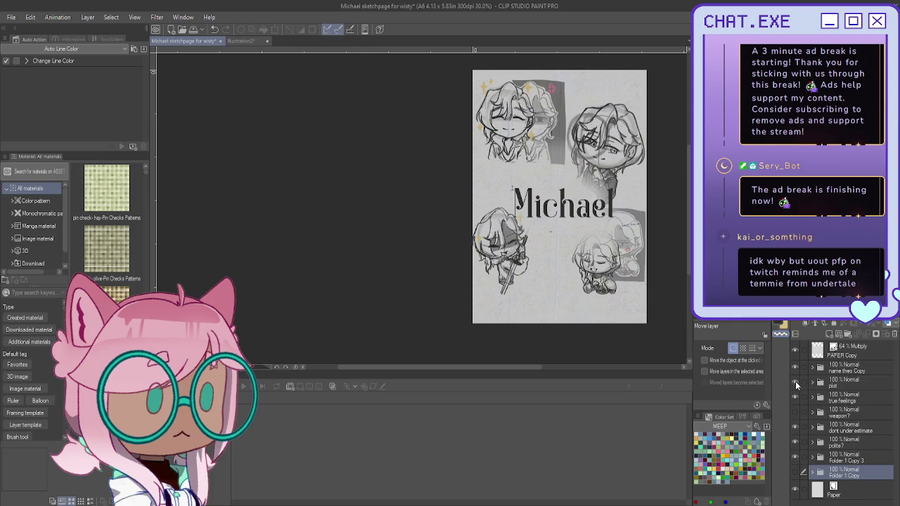
Hide the weapon?, dont under estimate and polite? layers, and show Folder 1 Copy 3's circle guide
left_click_drag(795, 426, 794, 457)
left_click(795, 460)
left_click(812, 458)
Put Layer 2 Copy 7 into a new folder and add a blank layer above it
left_click(847, 475)
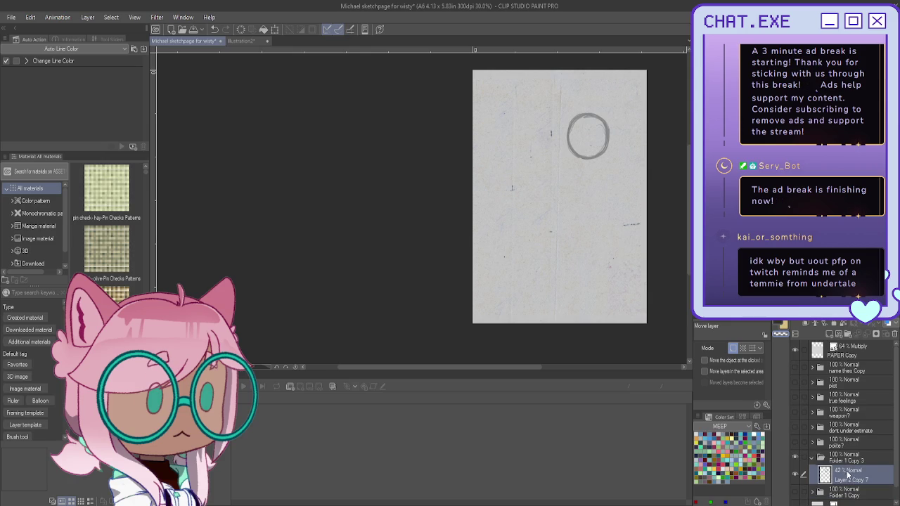
key("ctrl+g")
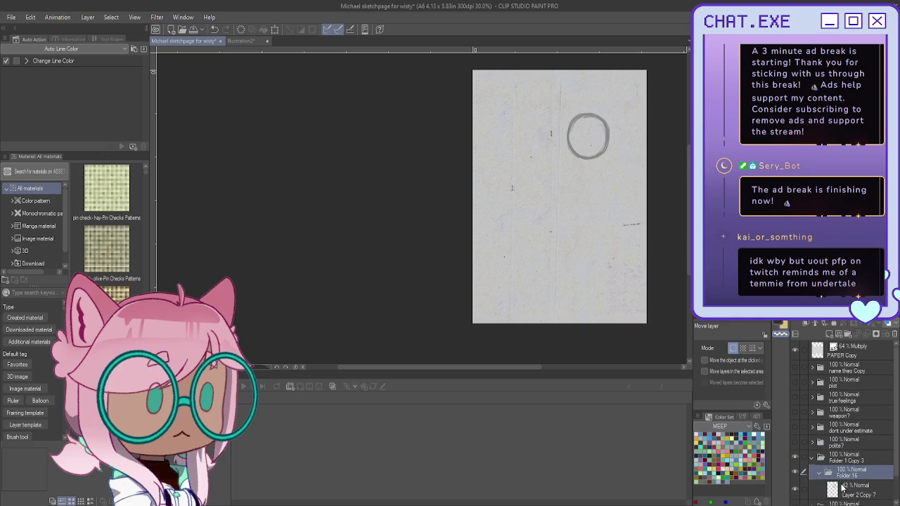
key("ctrl+shift+n")
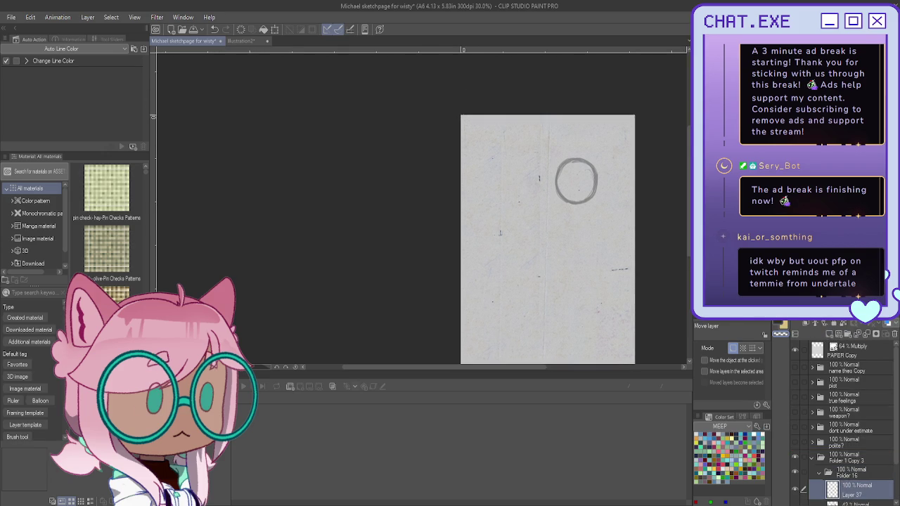
scroll(642, 129, "up", 1)
scroll(619, 123, "up", 1)
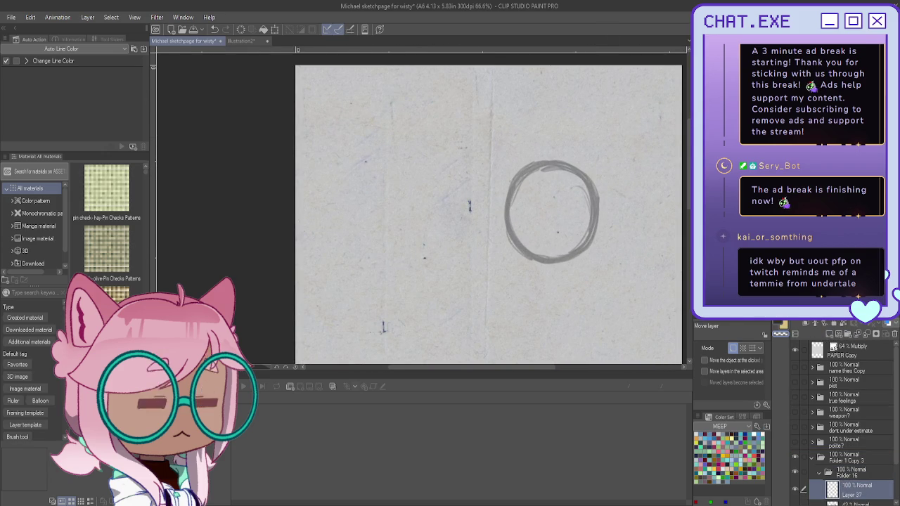
scroll(552, 260, "up", 1)
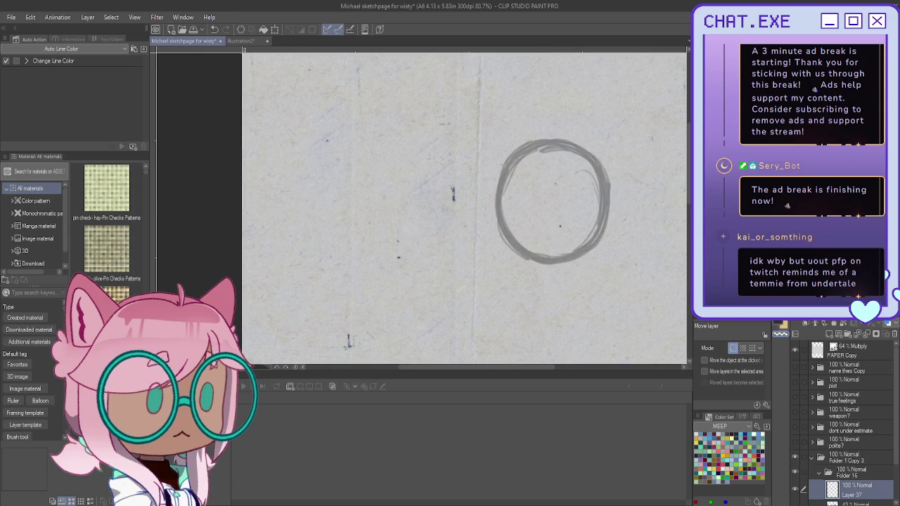
Switch to the Mechanical pencil for sketching
key("p")
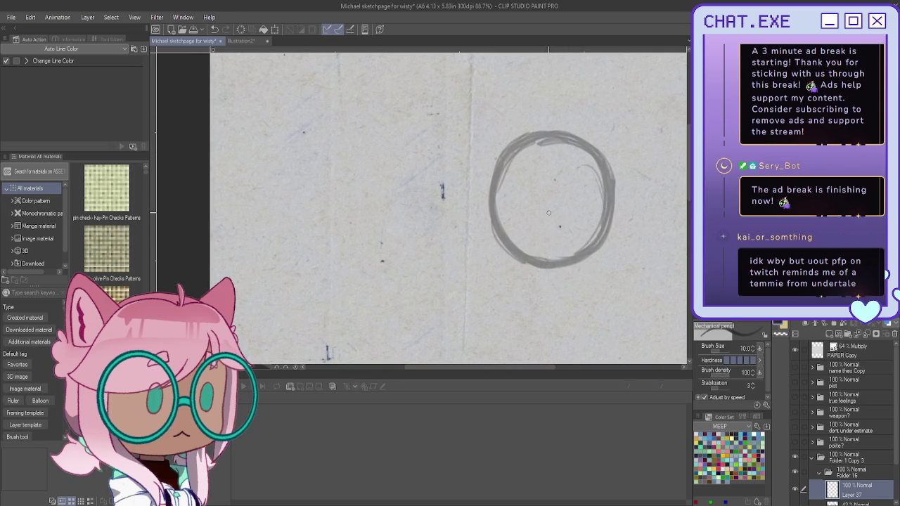
scroll(557, 224, "down", 1)
scroll(546, 256, "down", 1)
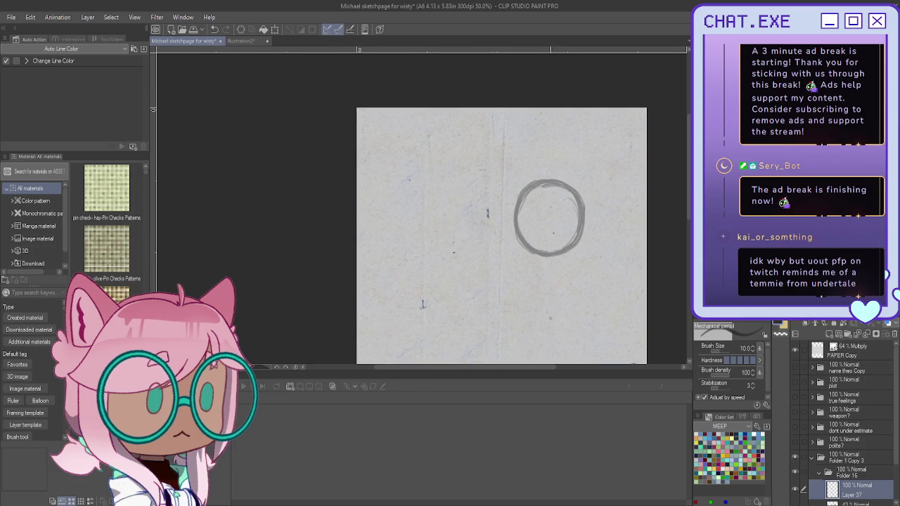
scroll(548, 275, "up", 2)
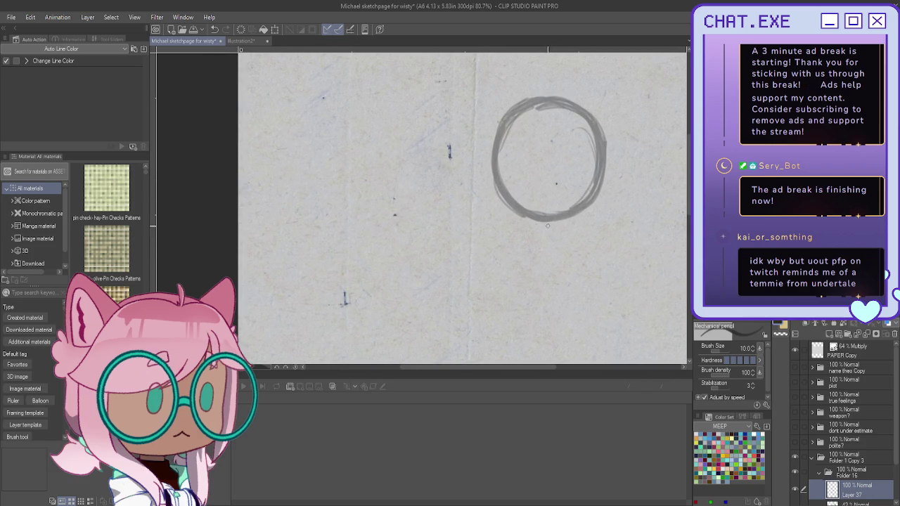
Sketch the torso's top edge, left side and a leg line beneath the head circle
mouse_move(519, 236)
left_mouse_down()
mouse_move(571, 233)
mouse_move(566, 299)
mouse_move(575, 308)
mouse_move(543, 316)
mouse_move(522, 305)
mouse_move(522, 359)
mouse_move(526, 350)
left_mouse_up()
left_click_drag(567, 318, 586, 355)
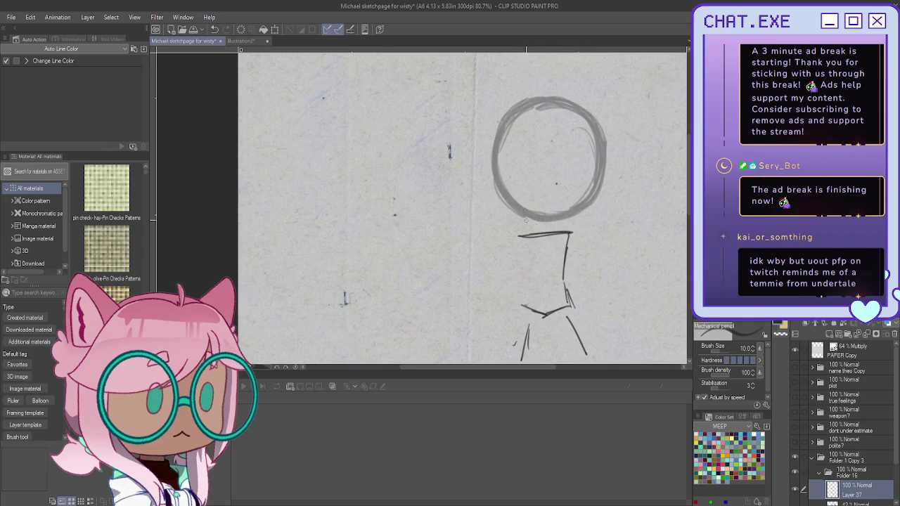
left_click_drag(517, 238, 522, 301)
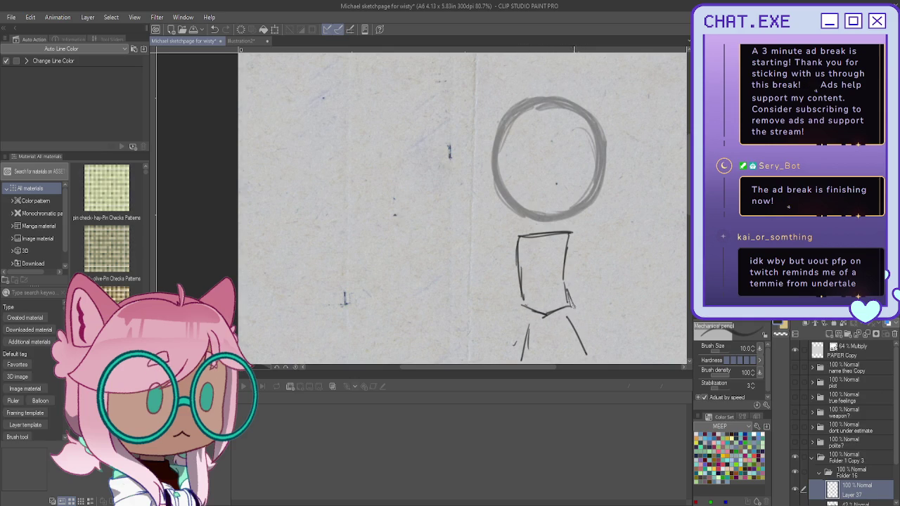
On new Layer 38, draw the torso's right side and undo the stray diagonal stroke
key("ctrl+shift+n")
left_click_drag(574, 233, 595, 300)
mouse_move(519, 240)
left_mouse_down()
mouse_move(568, 302)
mouse_move(587, 304)
mouse_move(534, 292)
left_mouse_up()
key("ctrl+z")
key("ctrl+z")
key("ctrl+z")
key("ctrl+z")
key("ctrl+z")
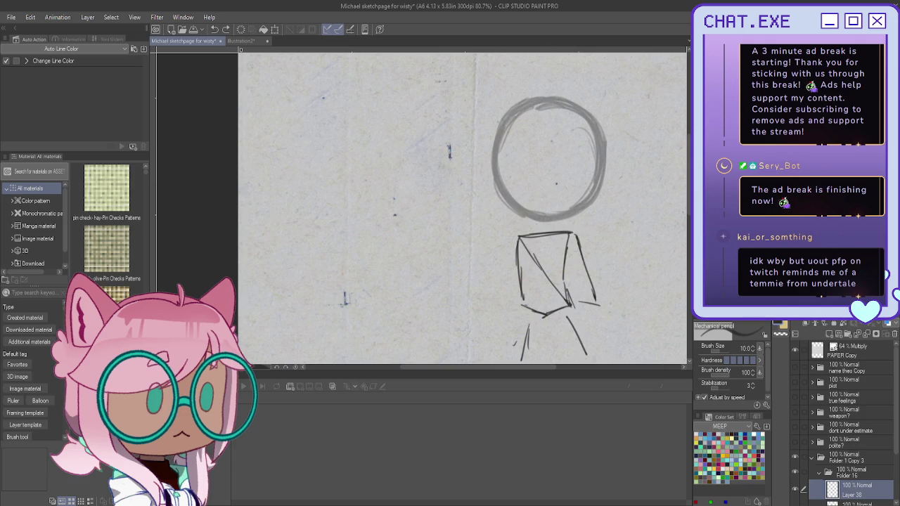
scroll(538, 218, "up", 1)
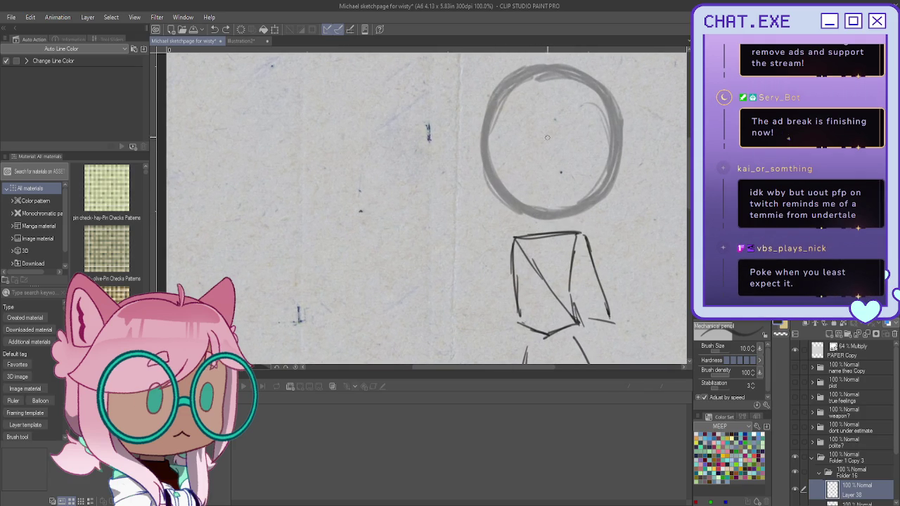
Remove the horizontal head guide and draw a vertical centre line through the circle
left_click_drag(522, 170, 494, 160)
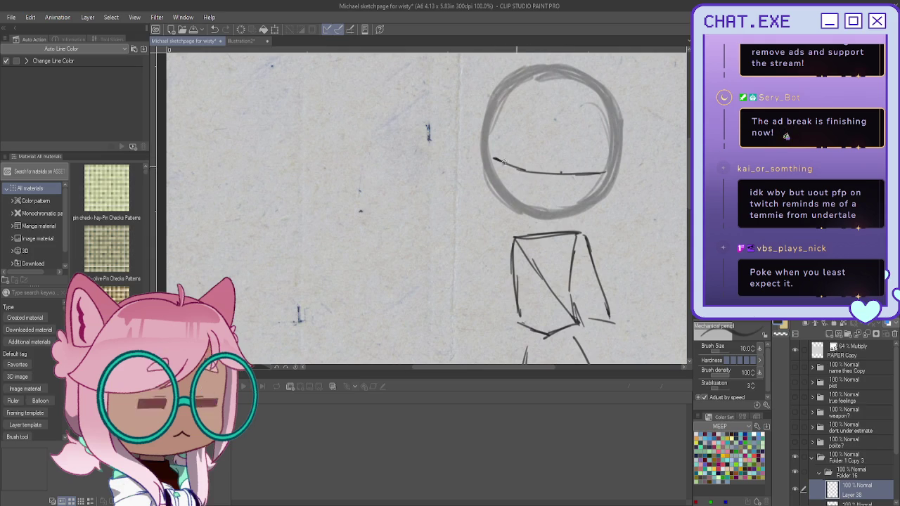
left_click_drag(603, 171, 488, 171)
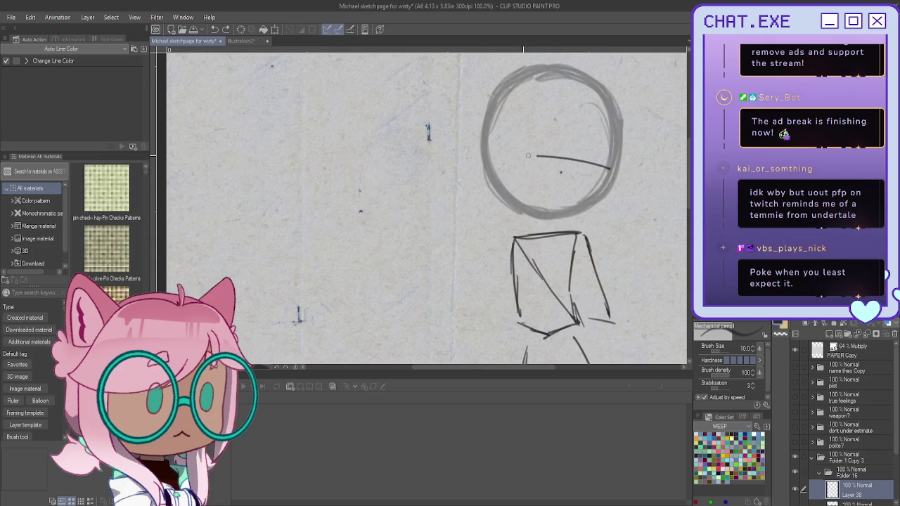
left_click_drag(555, 77, 542, 169)
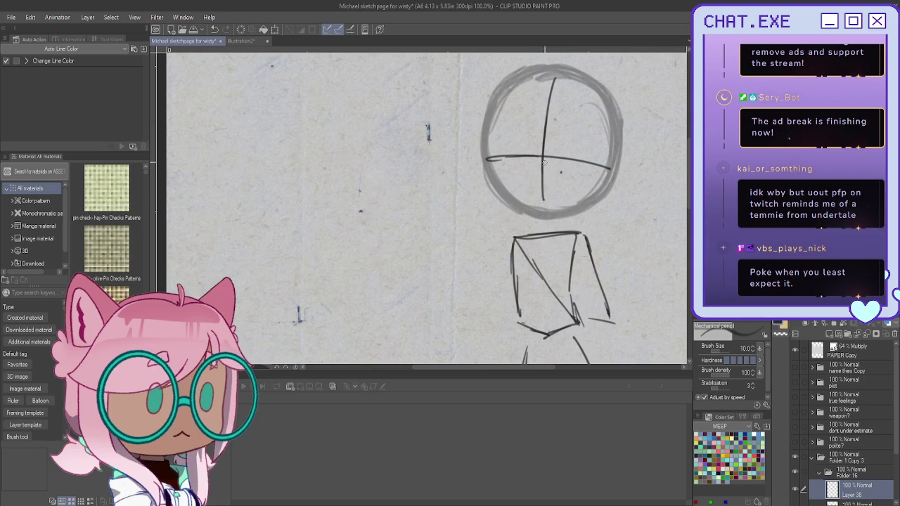
key("ctrl+z")
left_click_drag(554, 70, 542, 161)
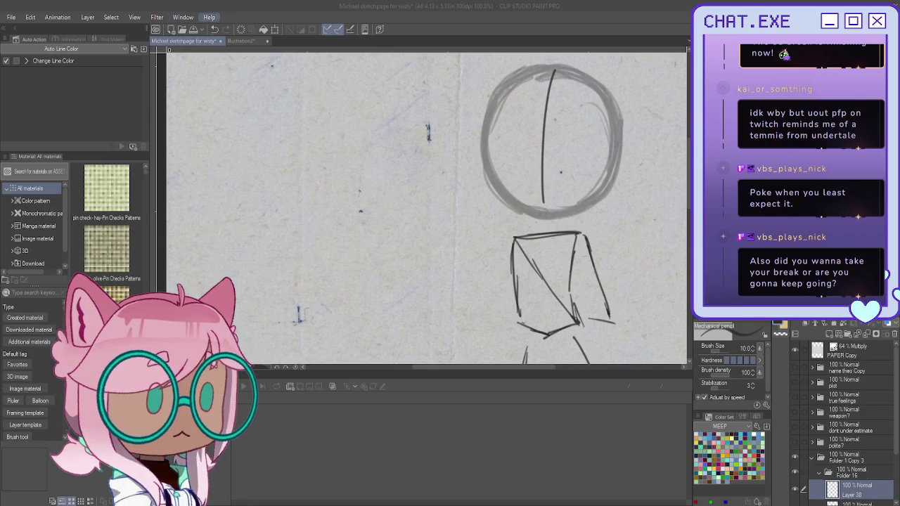
Save the sketch page with Ctrl+S
left_click(197, 32)
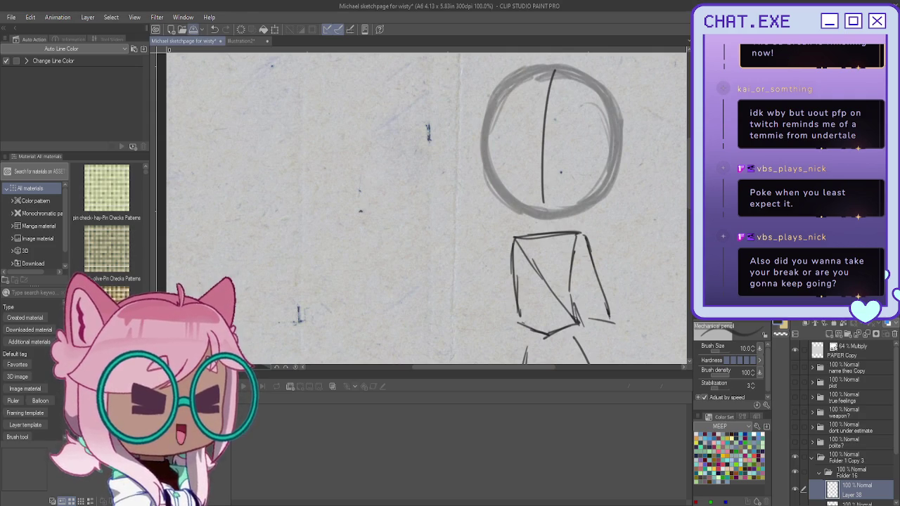
left_click(787, 56)
key("ctrl+s")
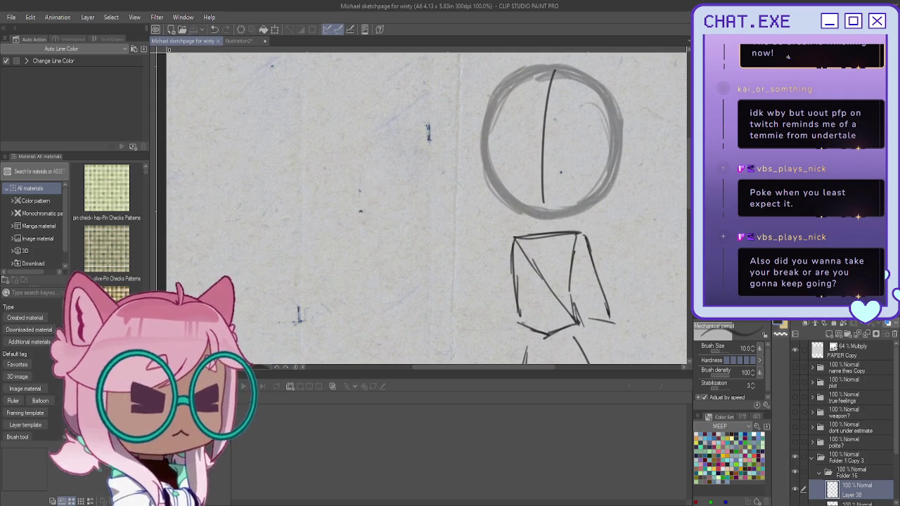
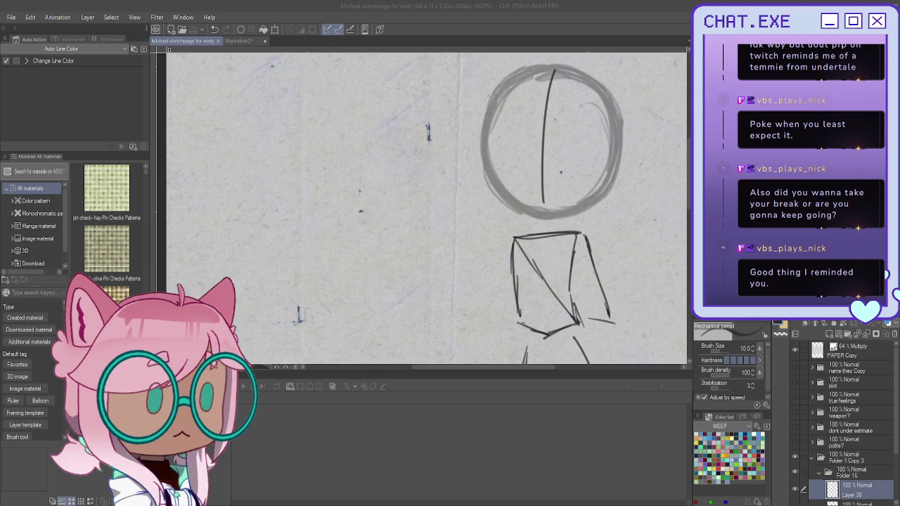
Redraw the horizontal and vertical cross guidelines through the head circle
scroll(844, 422, "down", 2)
scroll(552, 130, "up", 1)
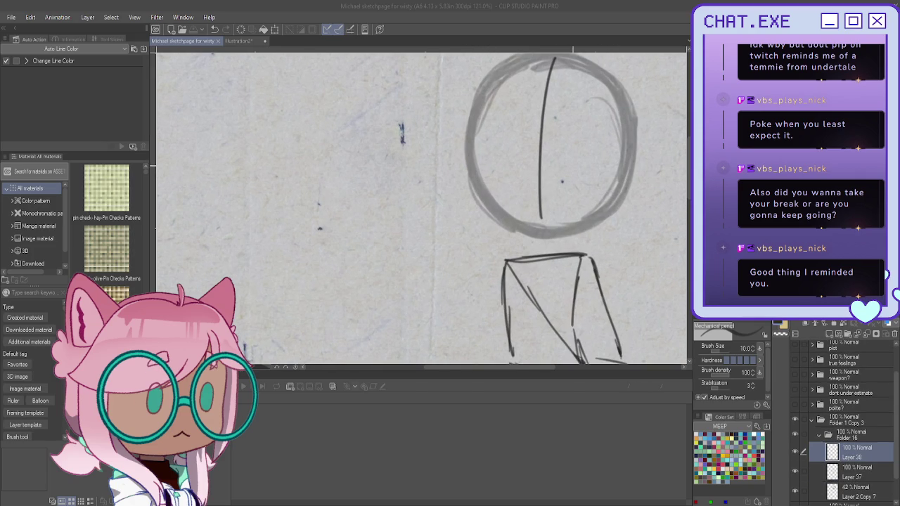
left_click_drag(581, 182, 622, 170)
left_click_drag(469, 158, 595, 178)
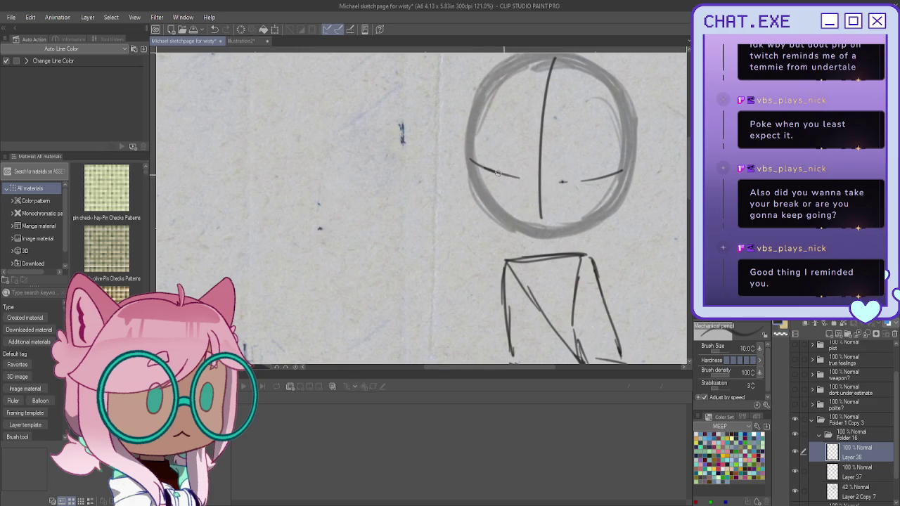
left_click_drag(554, 60, 539, 218)
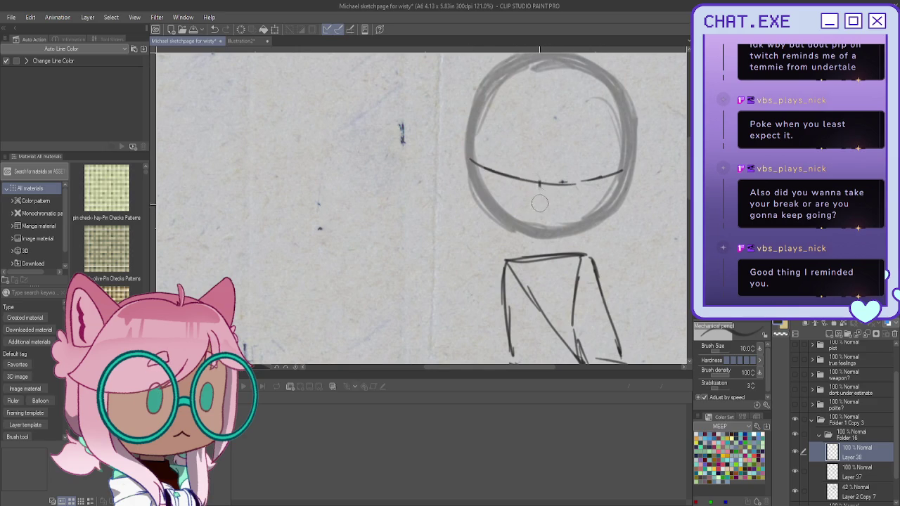
left_click_drag(541, 63, 527, 226)
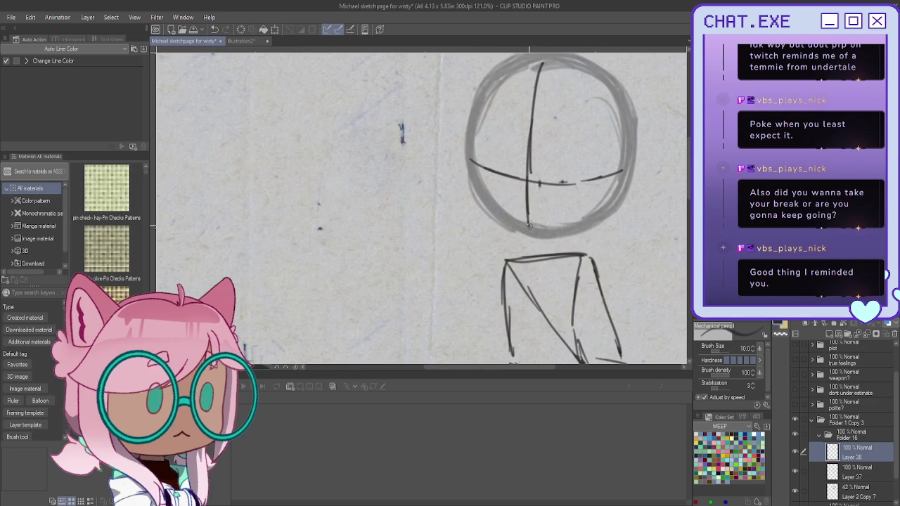
Toggle the box, head circle and sketch layers off and on to compare the guides
left_click(795, 472)
left_click(795, 473)
left_click(795, 491)
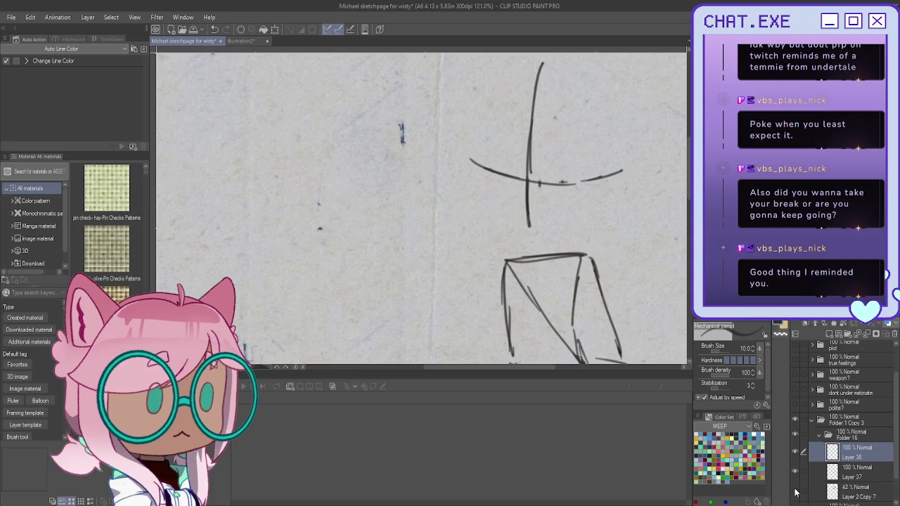
left_click(796, 490)
left_click(795, 473)
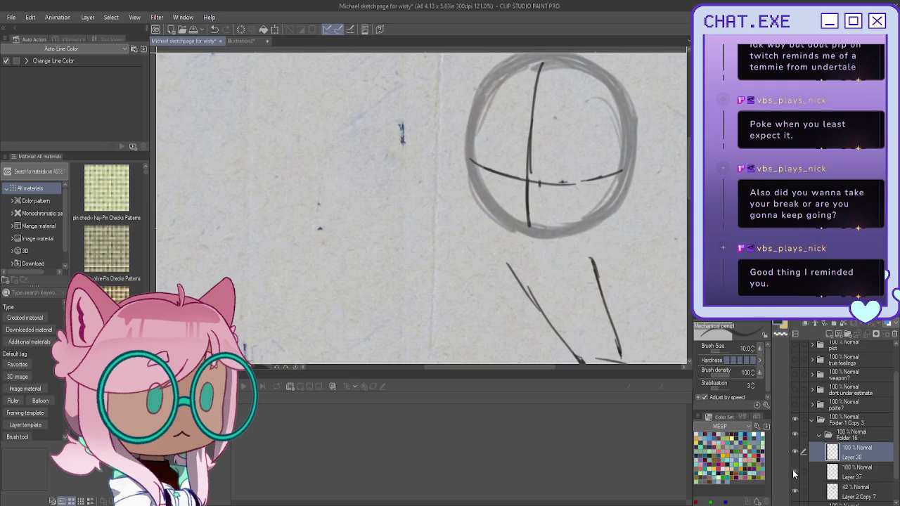
left_click(795, 473)
mouse_move(422, 296)
left_mouse_down()
mouse_move(493, 84)
mouse_move(439, 171)
mouse_move(379, 188)
left_mouse_up()
left_click(795, 453)
left_click(795, 453)
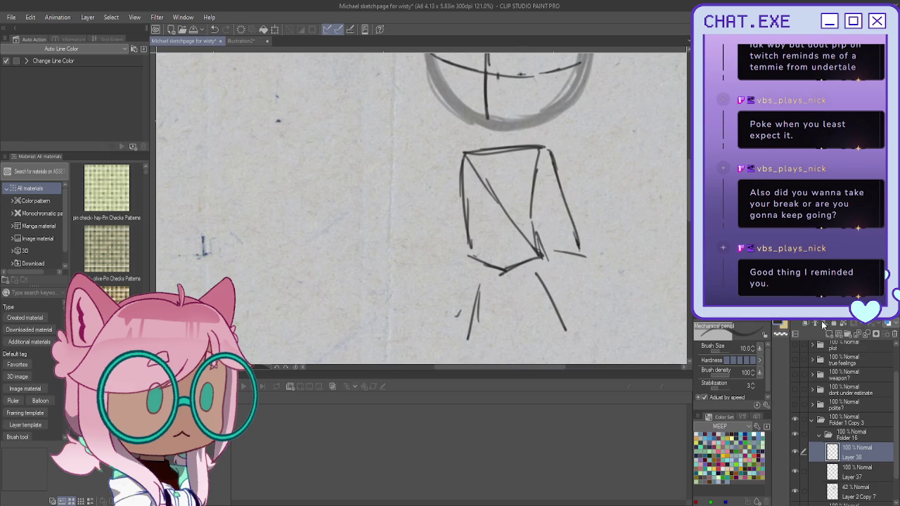
Duplicate Layer 38 and erase the diagonal lines inside the torso box
left_click(795, 472)
mouse_move(547, 149)
left_mouse_down()
mouse_move(568, 224)
mouse_move(551, 237)
mouse_move(461, 160)
left_mouse_up()
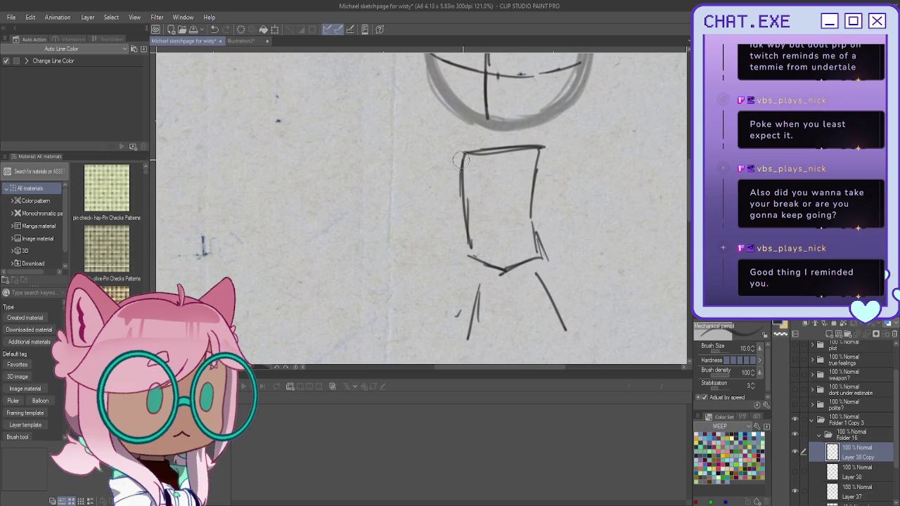
scroll(422, 210, "up", 3)
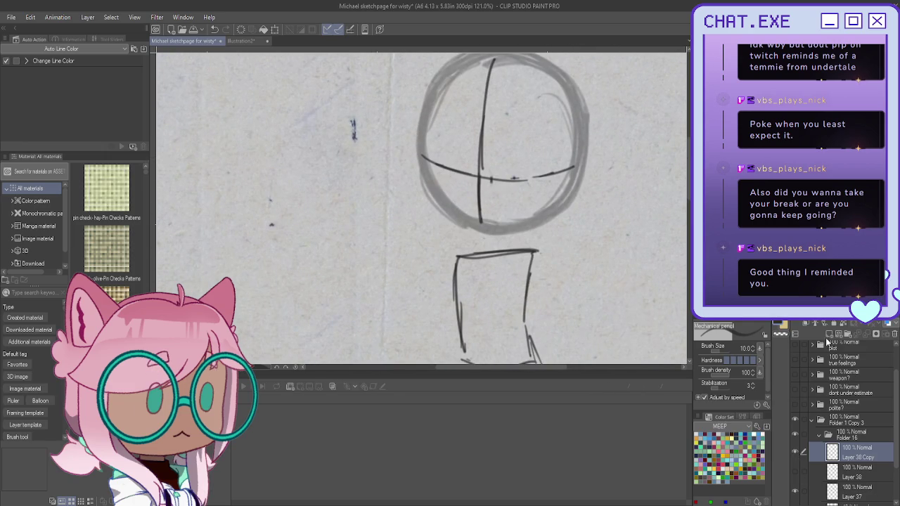
On a new raster layer, start a diagonal stroke across the lower head
left_click(829, 333)
scroll(422, 211, "right", 3)
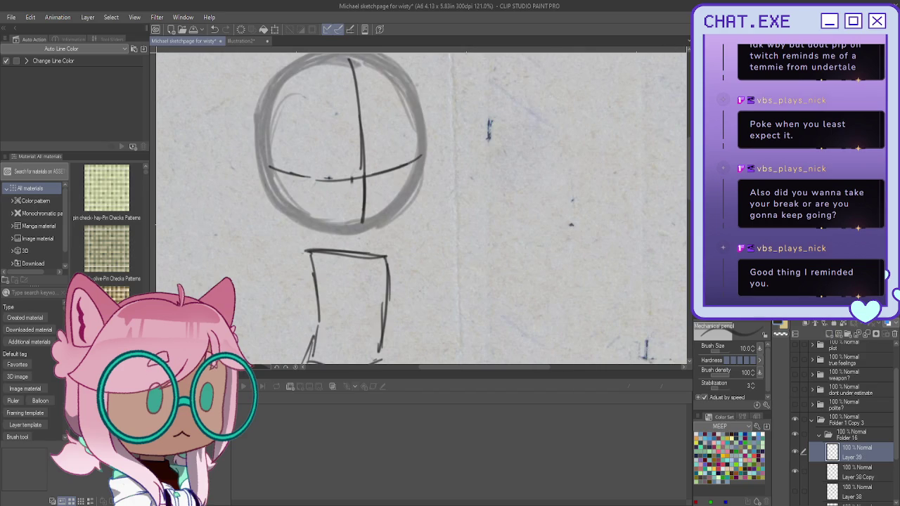
left_click_drag(243, 164, 273, 183)
left_click_drag(291, 199, 479, 327)
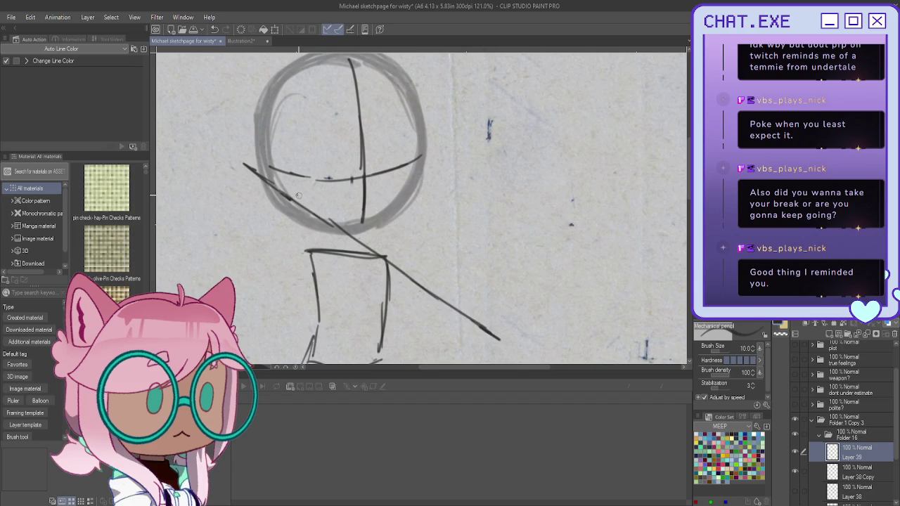
left_click_drag(299, 193, 237, 239)
key("ctrl+z")
Rough in shoulder and torso lines and redraw the long diagonal across the head
left_click_drag(262, 172, 265, 267)
left_click_drag(252, 251, 385, 258)
left_click_drag(285, 204, 331, 278)
left_click_drag(337, 278, 376, 267)
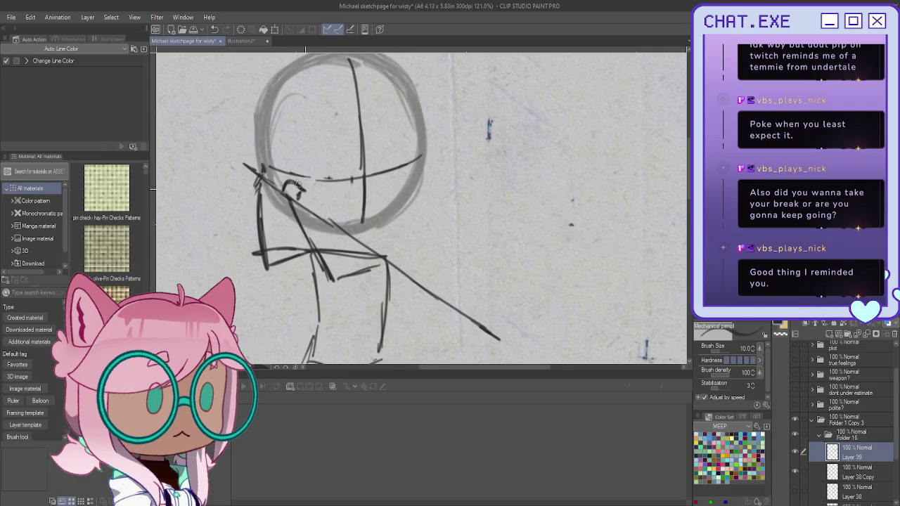
left_click_drag(298, 185, 309, 194)
key("ctrl+z")
key("ctrl+z")
key("ctrl+z")
key("ctrl+z")
left_click_drag(239, 173, 542, 304)
key("ctrl+z")
key("ctrl+z")
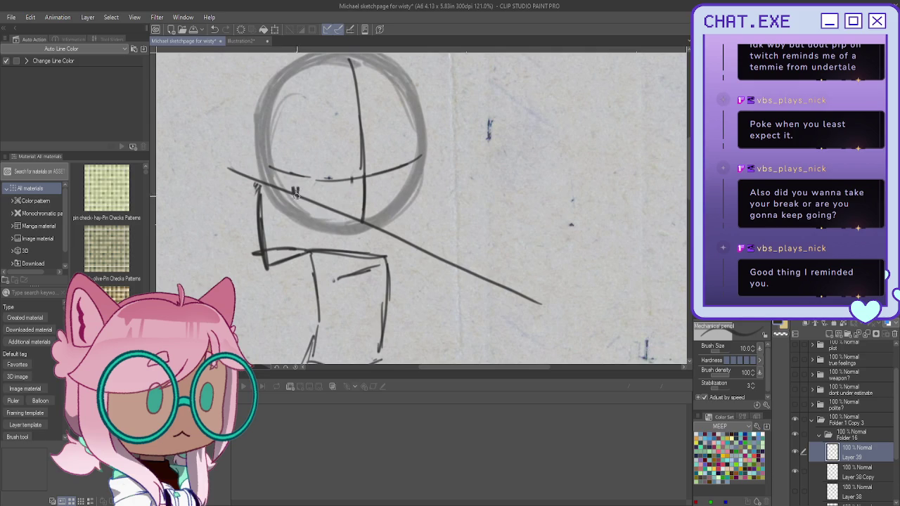
Sketch the neck with strokes down both sides, undoing misses
mouse_move(294, 192)
left_mouse_down()
mouse_move(306, 187)
mouse_move(288, 208)
mouse_move(298, 243)
left_mouse_up()
left_click_drag(305, 206, 323, 258)
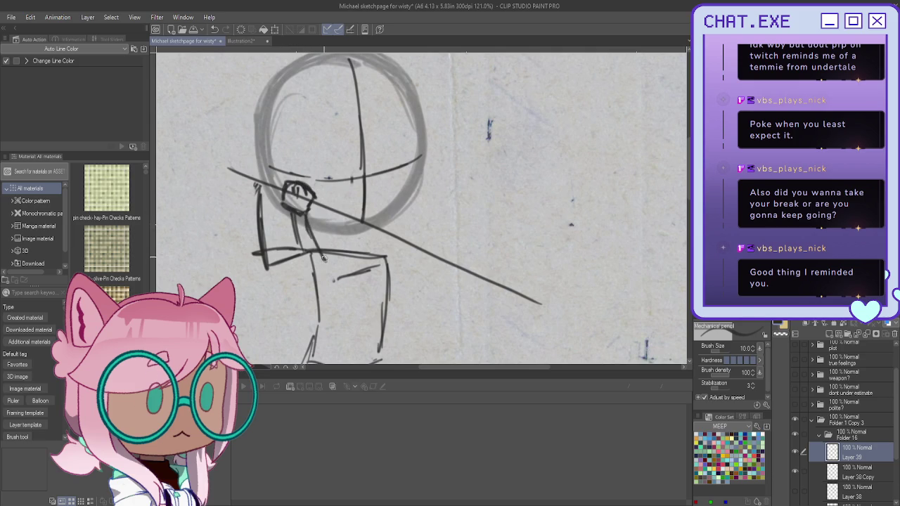
key("ctrl+z")
key("ctrl+z")
left_click_drag(302, 210, 316, 285)
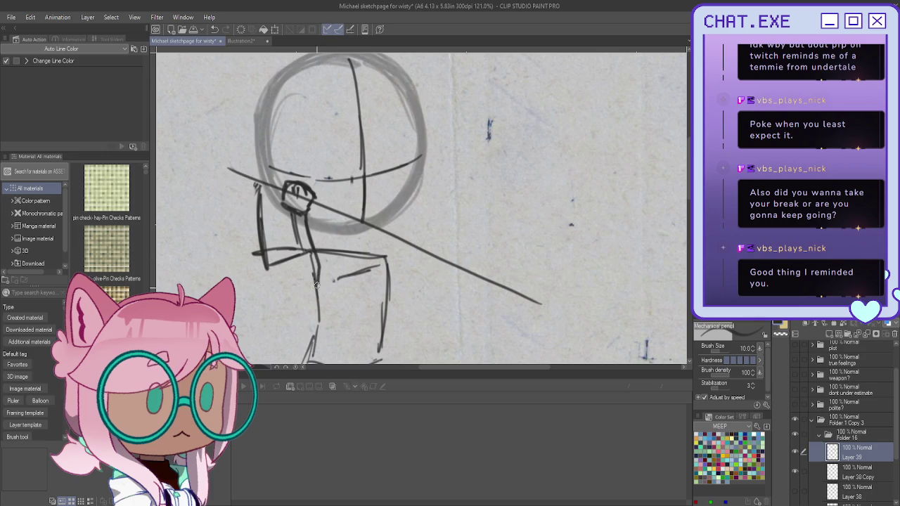
left_click_drag(284, 205, 289, 246)
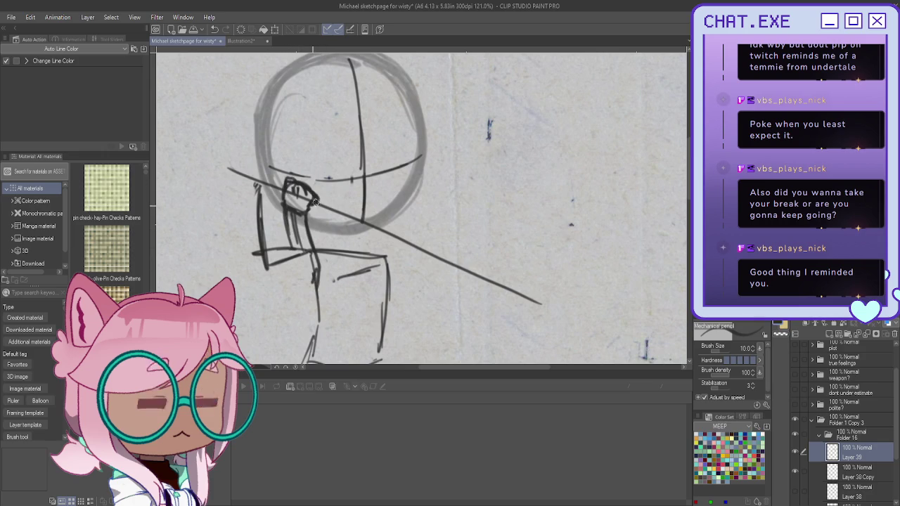
left_click_drag(310, 229, 319, 277)
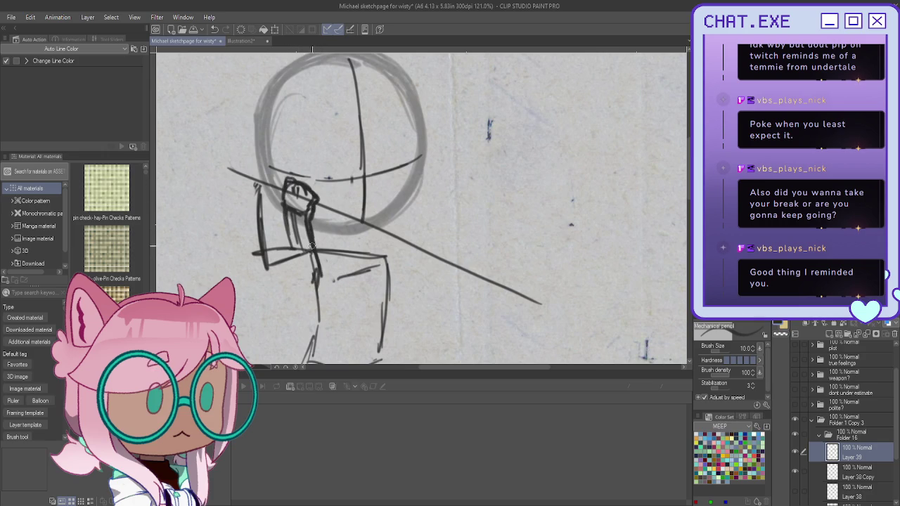
left_click_drag(285, 219, 293, 271)
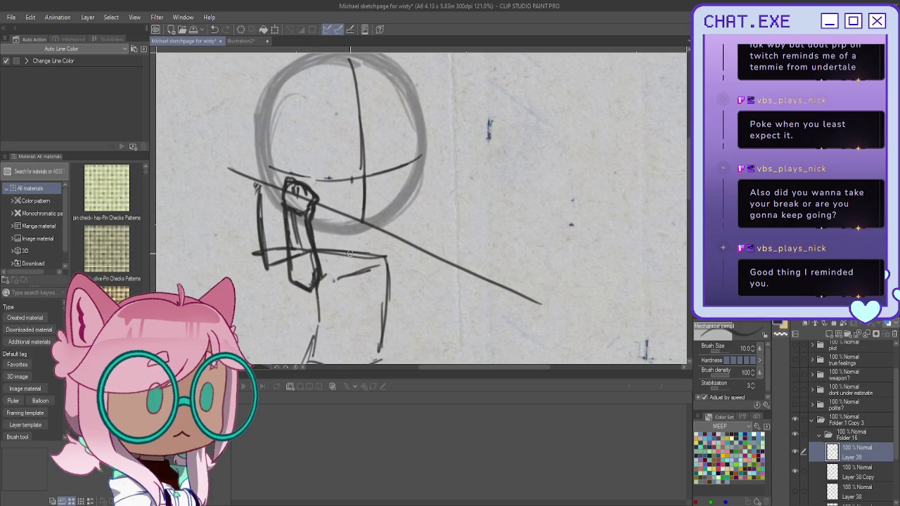
key("ctrl+z")
key("ctrl+z")
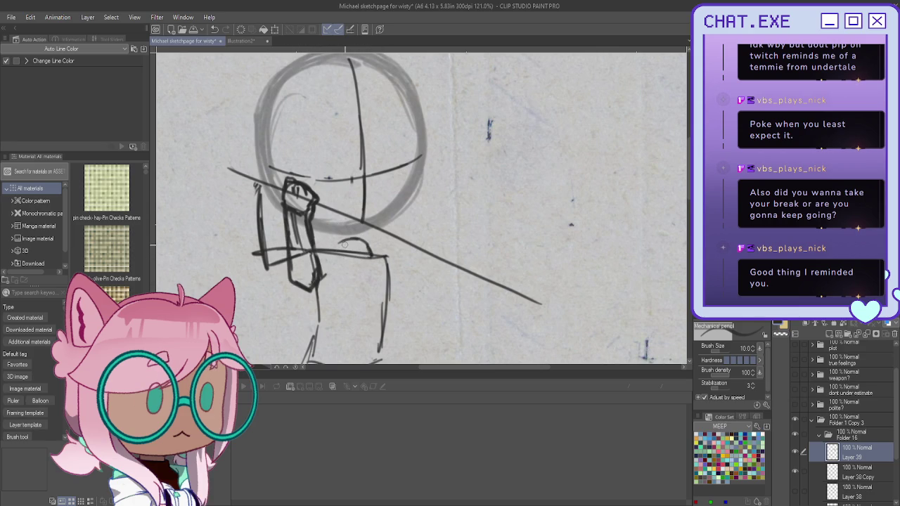
Rough in the shoulder arch and rework the left-side arm strokes
mouse_move(322, 261)
left_mouse_down()
mouse_move(351, 247)
mouse_move(339, 285)
mouse_move(294, 277)
mouse_move(315, 292)
left_mouse_up()
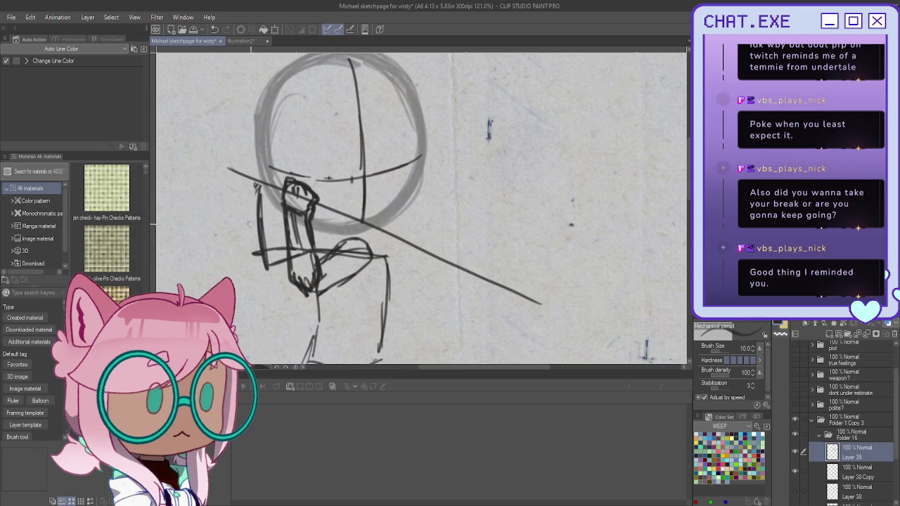
left_click_drag(255, 192, 261, 270)
left_click_drag(261, 239, 269, 260)
left_click_drag(257, 197, 234, 251)
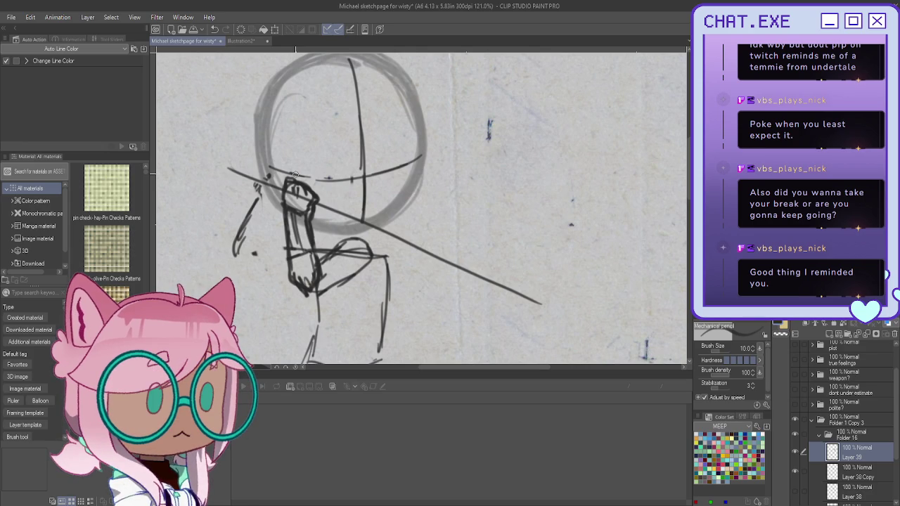
Erase the loose arm, hand and neck strokes around the figure
left_click_drag(266, 188, 235, 253)
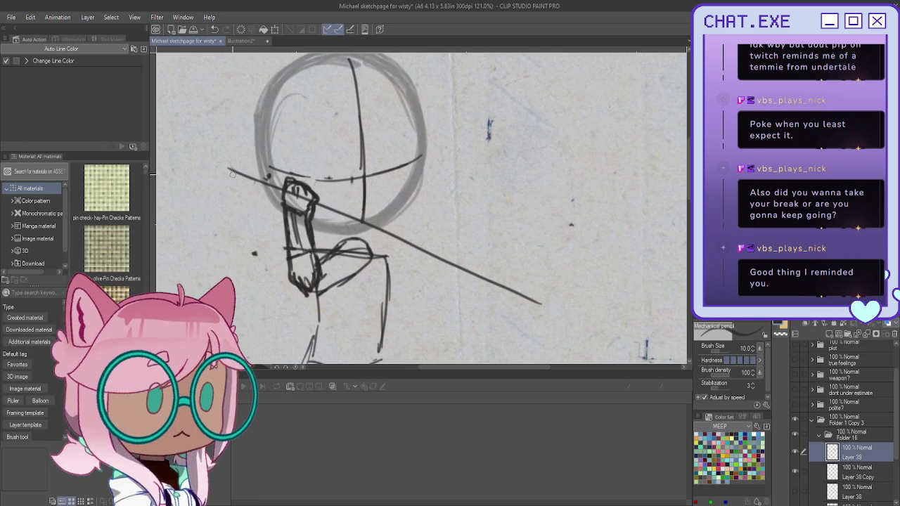
mouse_move(298, 175)
left_mouse_down()
mouse_move(302, 204)
mouse_move(289, 232)
mouse_move(303, 282)
mouse_move(274, 237)
mouse_move(352, 270)
left_mouse_up()
left_click_drag(239, 174, 264, 182)
left_click_drag(338, 211, 494, 282)
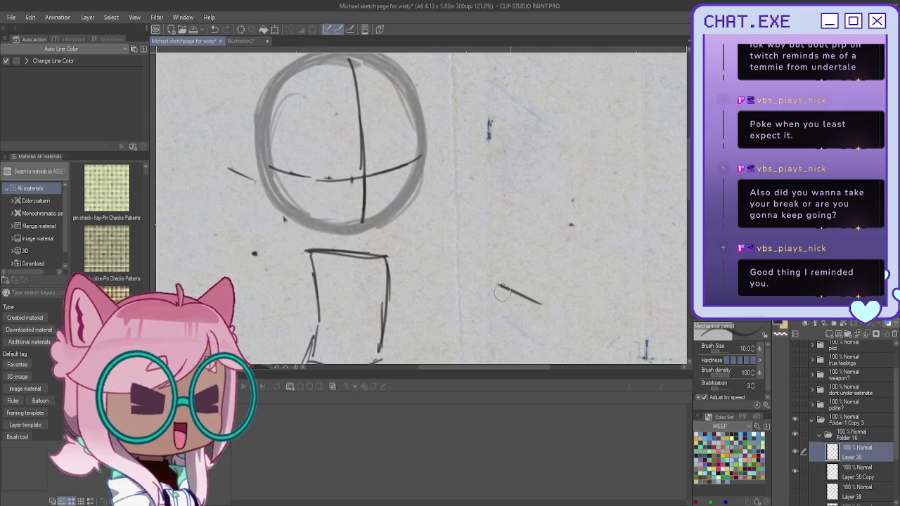
Redraw one clean long diagonal line across the lower head
key("c")
left_click_drag(187, 147, 482, 292)
key("ctrl+z")
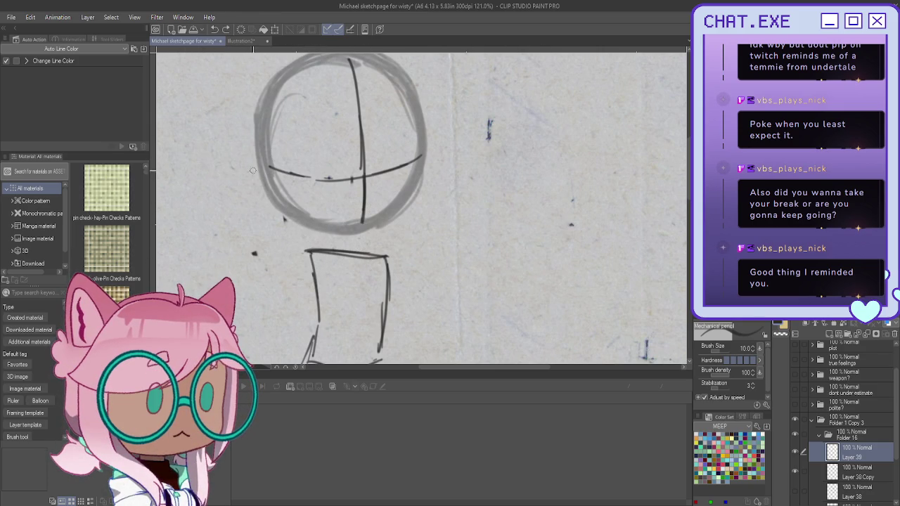
left_click_drag(201, 158, 600, 313)
On a new layer, draw a small loop on the lower face and shift it right and down
left_click(847, 334)
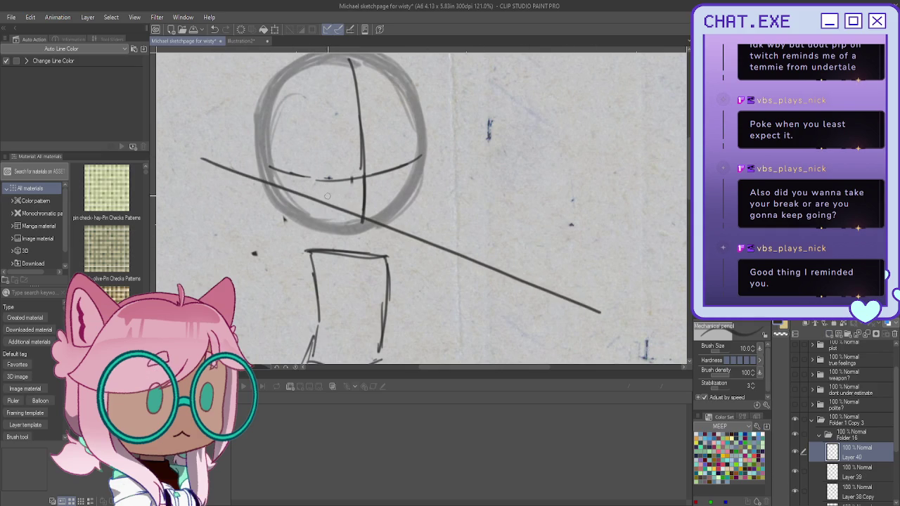
mouse_move(321, 203)
left_mouse_down()
mouse_move(328, 202)
mouse_move(309, 196)
mouse_move(315, 190)
mouse_move(303, 191)
mouse_move(320, 209)
mouse_move(299, 189)
left_mouse_up()
key("ctrl+z")
left_click_drag(320, 213, 307, 206)
mouse_move(309, 187)
left_mouse_down()
mouse_move(300, 186)
mouse_move(276, 270)
left_mouse_up()
mouse_move(309, 218)
left_mouse_down()
mouse_move(299, 257)
mouse_move(291, 211)
mouse_move(270, 267)
left_mouse_up()
key("k")
mouse_move(331, 273)
left_mouse_down()
mouse_move(357, 281)
mouse_move(349, 281)
left_mouse_up()
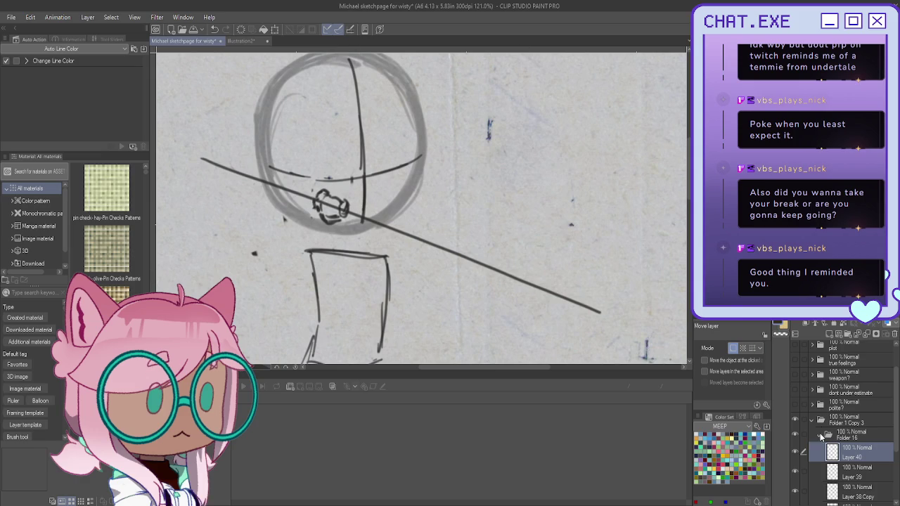
key("p")
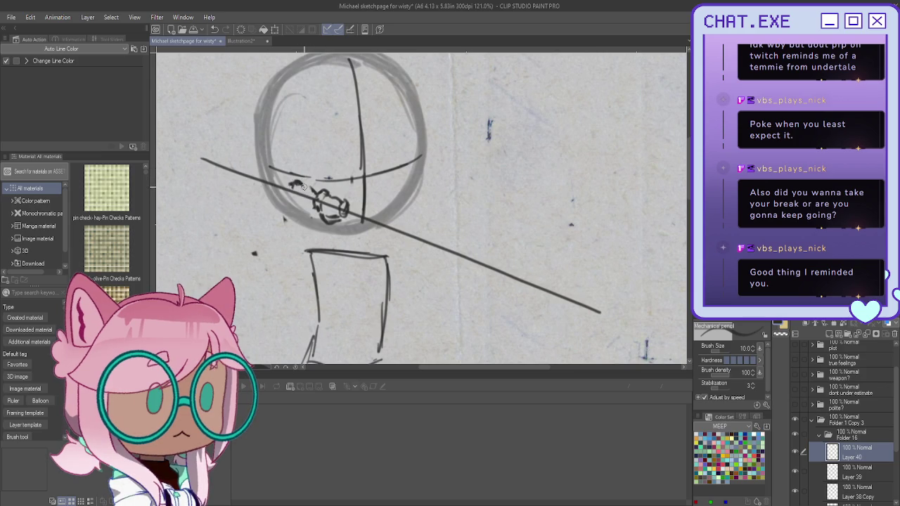
Copy and paste the loop, place the copy beside the original, and erase parts of it
mouse_move(291, 191)
left_mouse_down()
mouse_move(302, 215)
mouse_move(313, 207)
mouse_move(292, 211)
mouse_move(294, 182)
left_mouse_up()
key("ctrl+z")
key("ctrl+z")
key("ctrl+z")
key("ctrl+z")
key("ctrl+c")
key("ctrl+v")
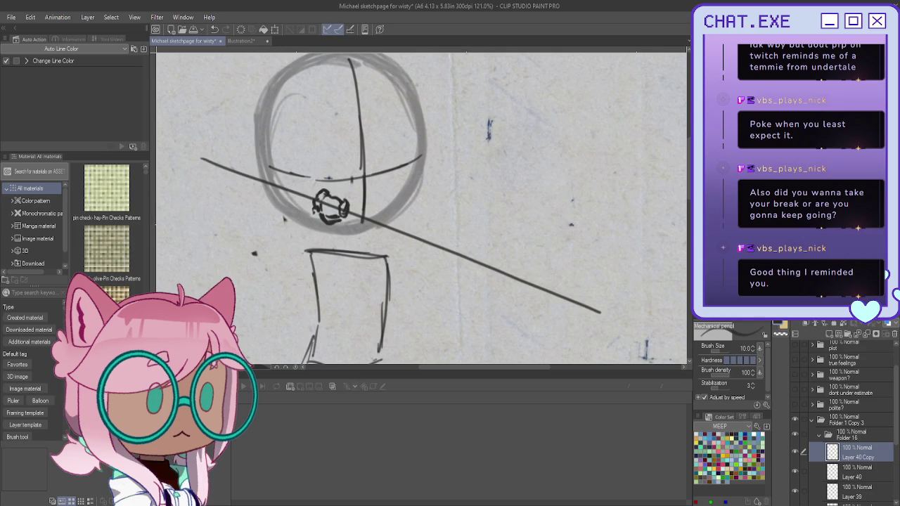
key("k")
mouse_move(325, 264)
left_mouse_down()
mouse_move(290, 234)
mouse_move(292, 194)
mouse_move(306, 201)
mouse_move(288, 197)
mouse_move(295, 208)
mouse_move(307, 203)
mouse_move(289, 210)
mouse_move(281, 201)
mouse_move(294, 173)
mouse_move(283, 211)
mouse_move(308, 218)
mouse_move(284, 213)
left_mouse_up()
key("e")
key("p")
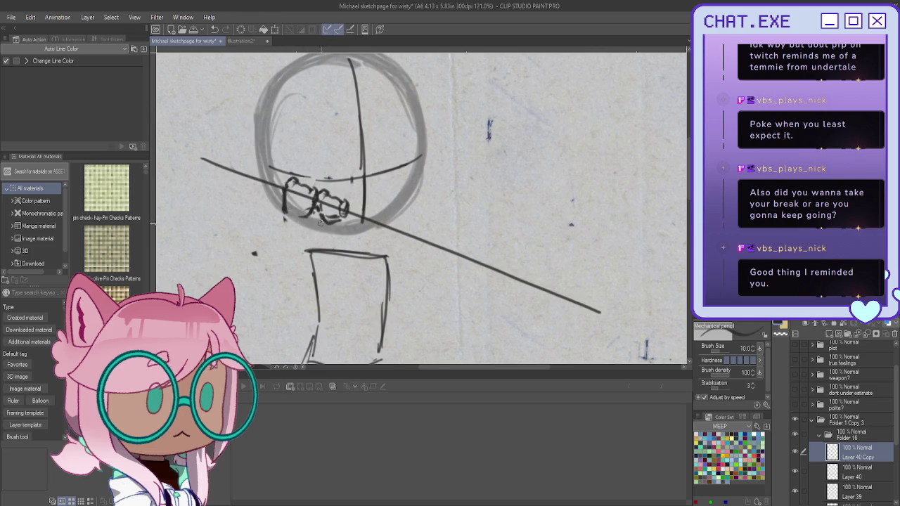
Darken the looped face strokes and sketch the jaw and neck lines
scroll(318, 222, "up", 1)
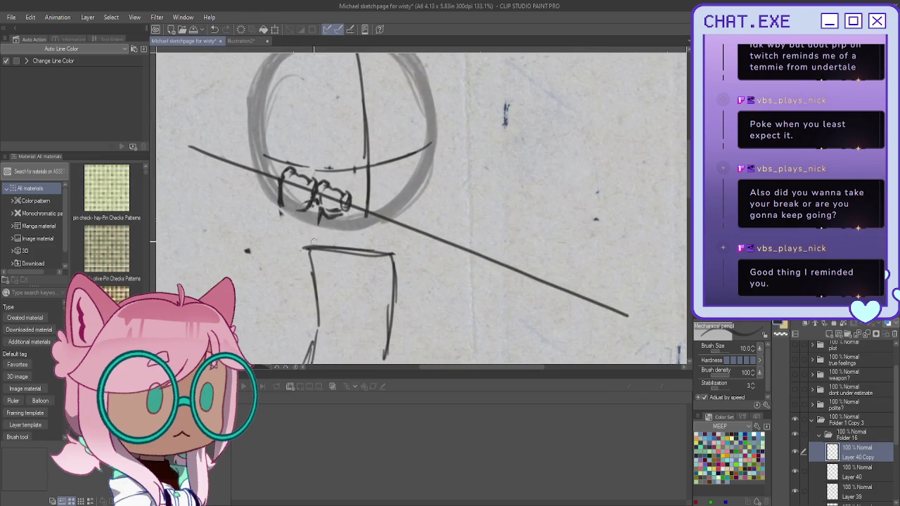
left_click_drag(306, 206, 304, 223)
mouse_move(379, 232)
left_mouse_down()
mouse_move(387, 241)
mouse_move(381, 236)
left_mouse_up()
mouse_move(324, 248)
left_mouse_down()
mouse_move(350, 258)
mouse_move(349, 299)
mouse_move(349, 257)
mouse_move(365, 304)
left_mouse_up()
left_click_drag(356, 269, 360, 302)
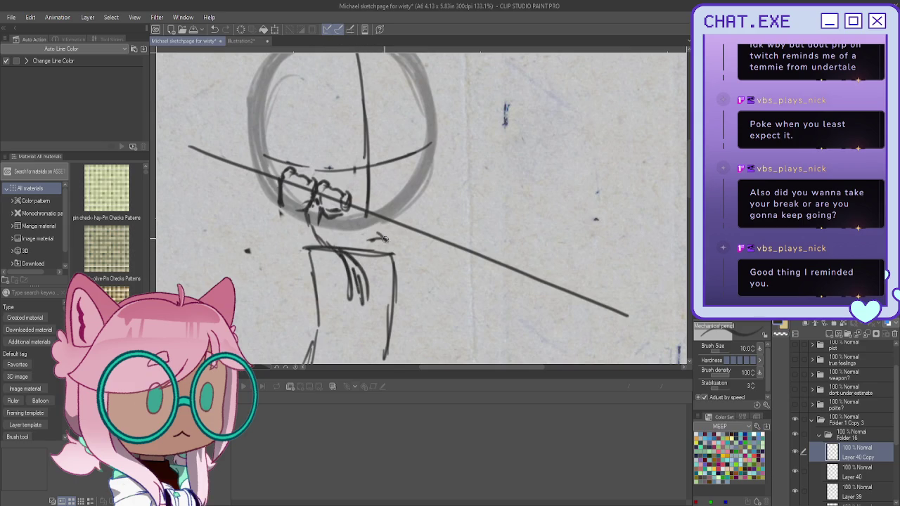
mouse_move(346, 253)
left_mouse_down()
mouse_move(384, 240)
mouse_move(402, 262)
mouse_move(388, 295)
mouse_move(367, 310)
left_mouse_up()
left_click_drag(287, 220, 302, 271)
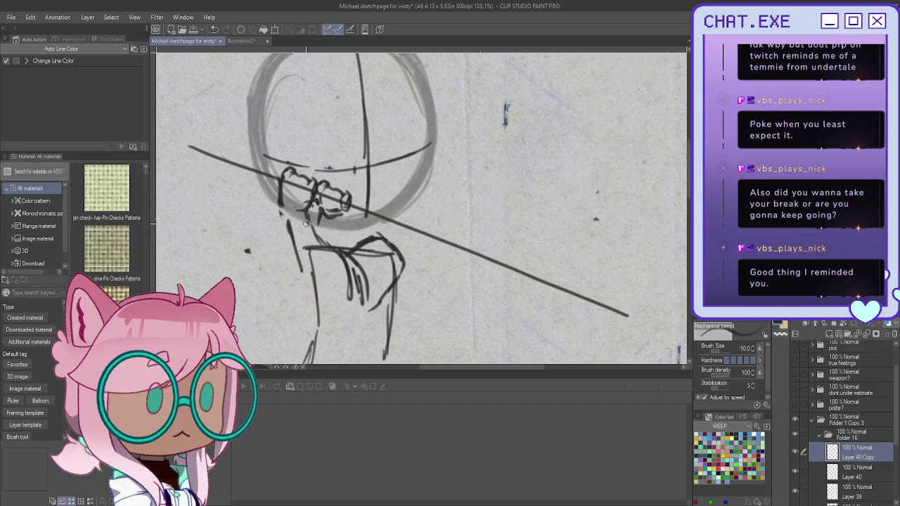
mouse_move(304, 209)
left_mouse_down()
mouse_move(284, 220)
mouse_move(308, 236)
left_mouse_up()
mouse_move(315, 232)
left_mouse_down()
mouse_move(287, 236)
mouse_move(302, 236)
left_mouse_up()
left_click_drag(284, 217, 290, 226)
Erase stray inner arm strokes and redraw the upper arm, forearm and hand
mouse_move(344, 245)
left_mouse_down()
mouse_move(362, 304)
mouse_move(366, 294)
left_mouse_up()
mouse_move(372, 236)
left_mouse_down()
mouse_move(405, 289)
mouse_move(379, 305)
left_mouse_up()
key("p")
mouse_move(363, 235)
left_mouse_down()
mouse_move(380, 230)
mouse_move(390, 259)
mouse_move(367, 269)
mouse_move(331, 253)
left_mouse_up()
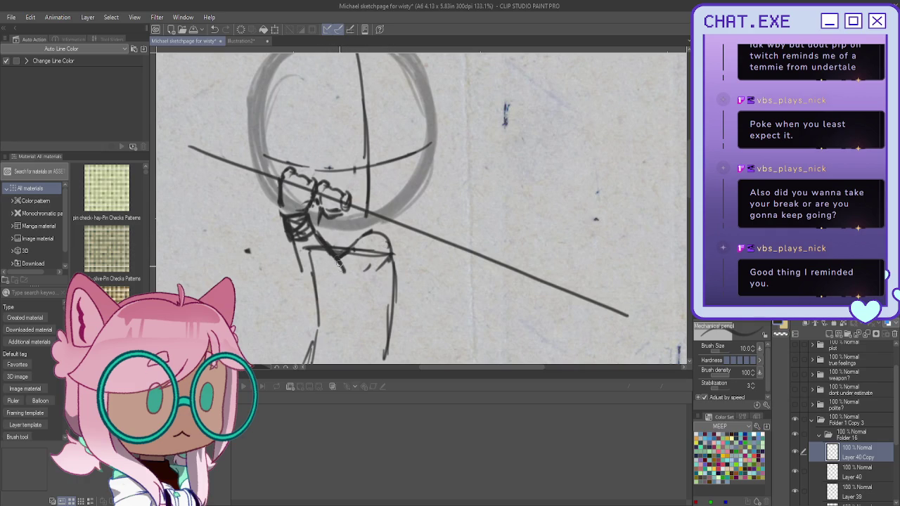
mouse_move(294, 246)
left_mouse_down()
mouse_move(305, 275)
mouse_move(330, 291)
mouse_move(325, 298)
mouse_move(350, 289)
left_mouse_up()
mouse_move(384, 265)
left_mouse_down()
mouse_move(329, 297)
mouse_move(362, 280)
left_mouse_up()
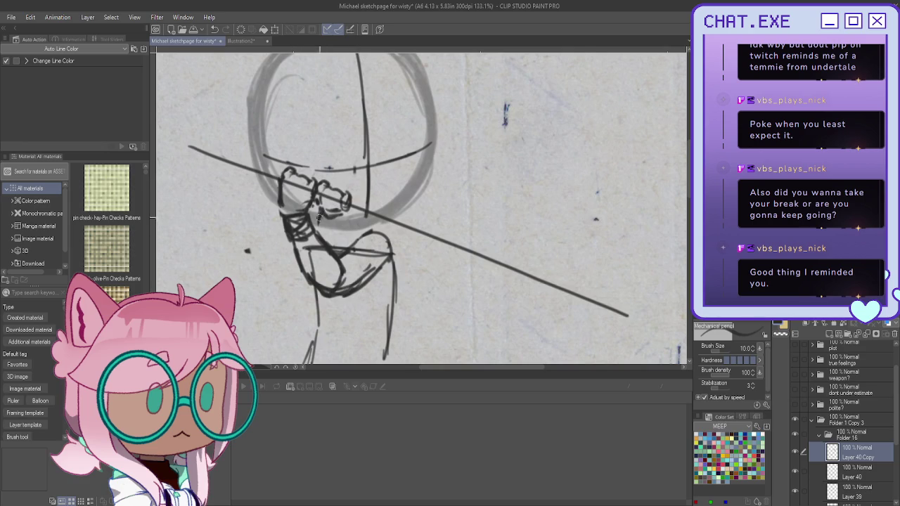
mouse_move(318, 215)
left_mouse_down()
mouse_move(299, 245)
mouse_move(330, 243)
mouse_move(278, 270)
mouse_move(306, 284)
mouse_move(287, 271)
left_mouse_up()
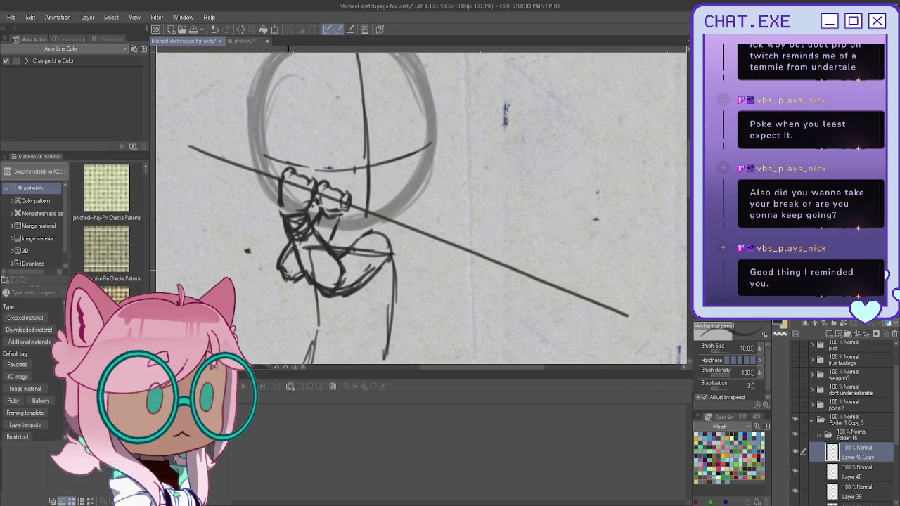
scroll(277, 212, "down", 2)
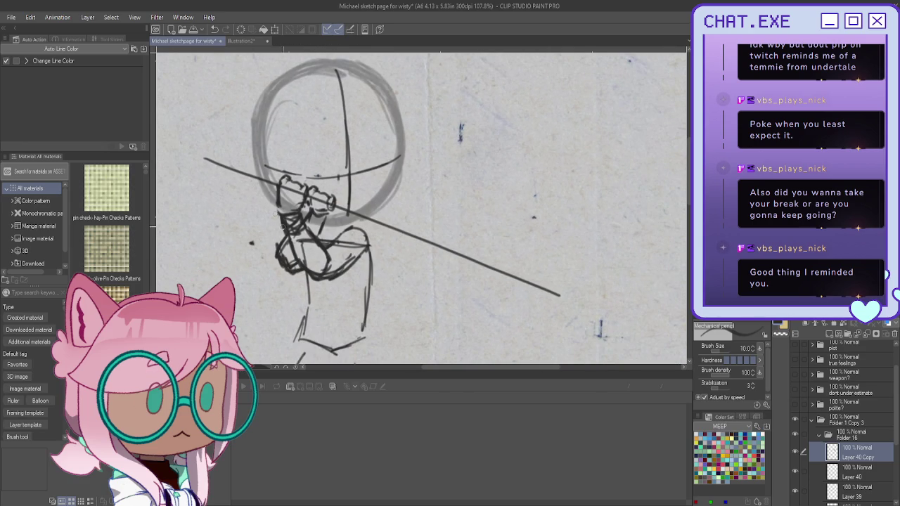
scroll(307, 270, "down", 1)
key("h")
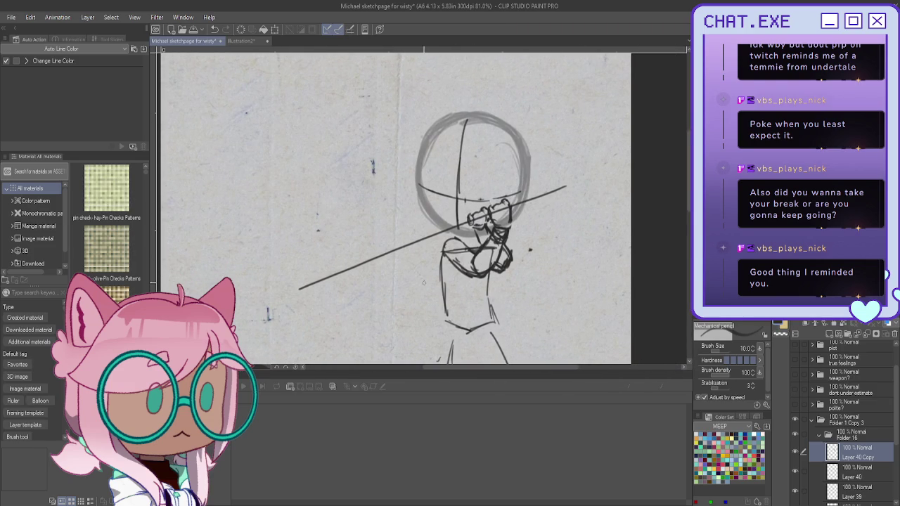
Sketch and darken both torso sides below the arm, flipping the view to check, then fit the page
left_click_drag(469, 219, 465, 209)
scroll(297, 288, "down", 2)
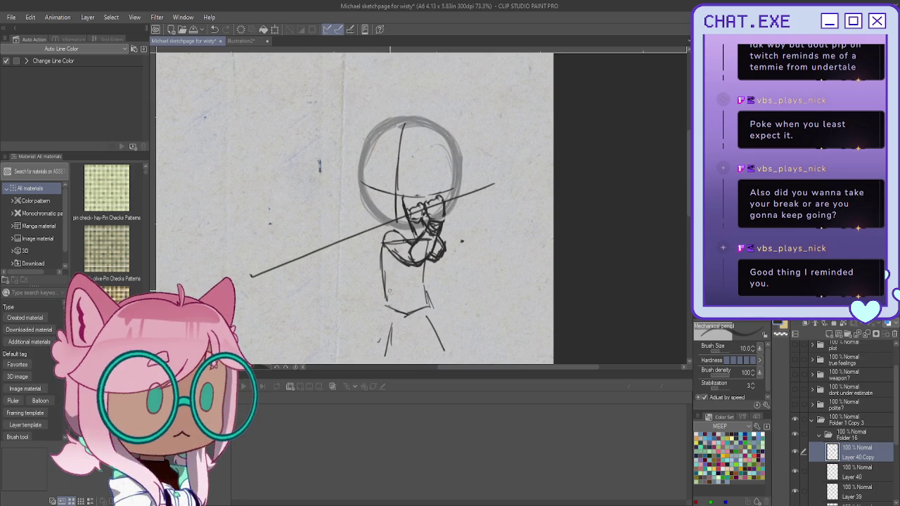
scroll(389, 284, "up", 2)
left_click_drag(381, 208, 384, 290)
left_click_drag(376, 231, 387, 307)
left_click_drag(450, 244, 450, 278)
mouse_move(447, 270)
left_mouse_down()
mouse_move(466, 319)
mouse_move(457, 324)
left_mouse_up()
mouse_move(449, 249)
left_mouse_down()
mouse_move(450, 302)
mouse_move(450, 280)
left_mouse_up()
left_click_drag(450, 276, 454, 308)
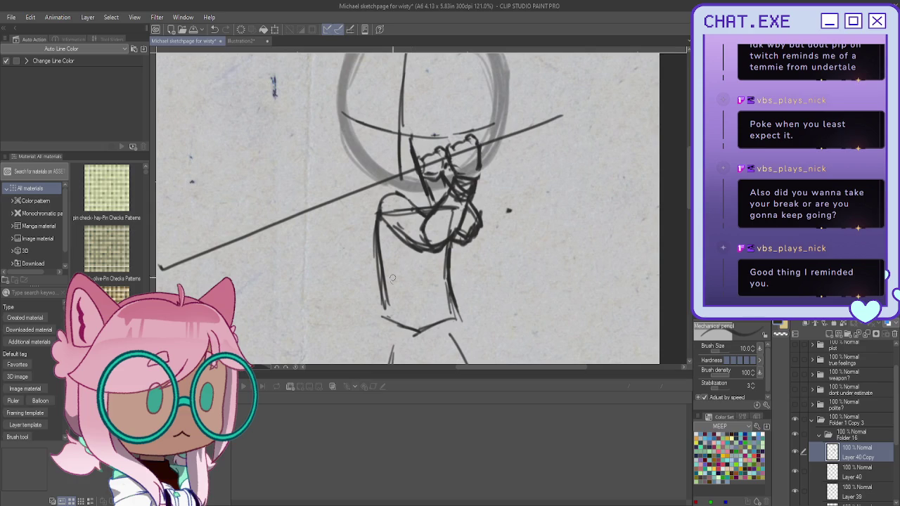
key("h")
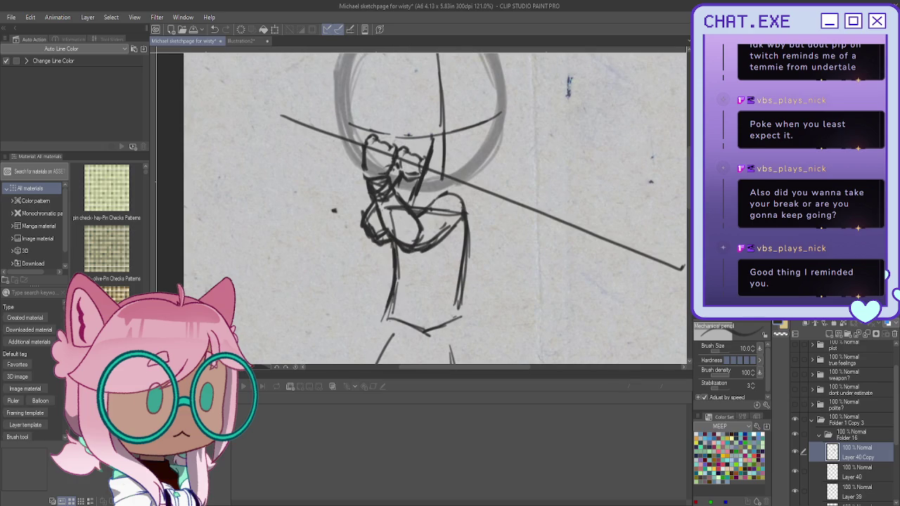
key("h")
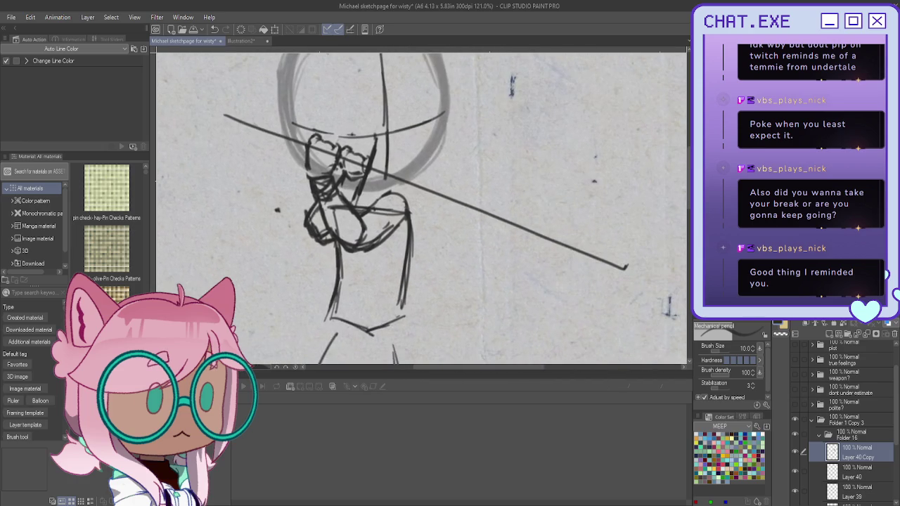
key("ctrl+0")
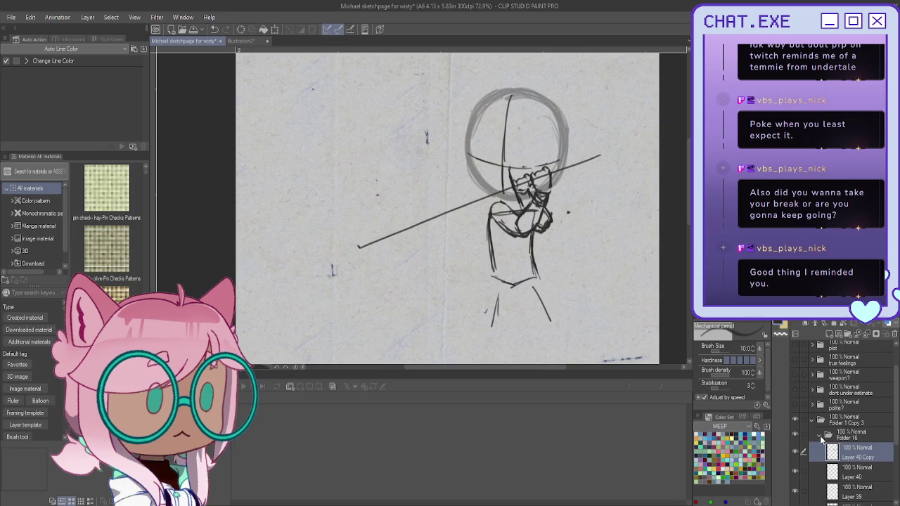
Collapse Folder 16 and create Folder 17 containing new Layer 41
left_click(822, 438)
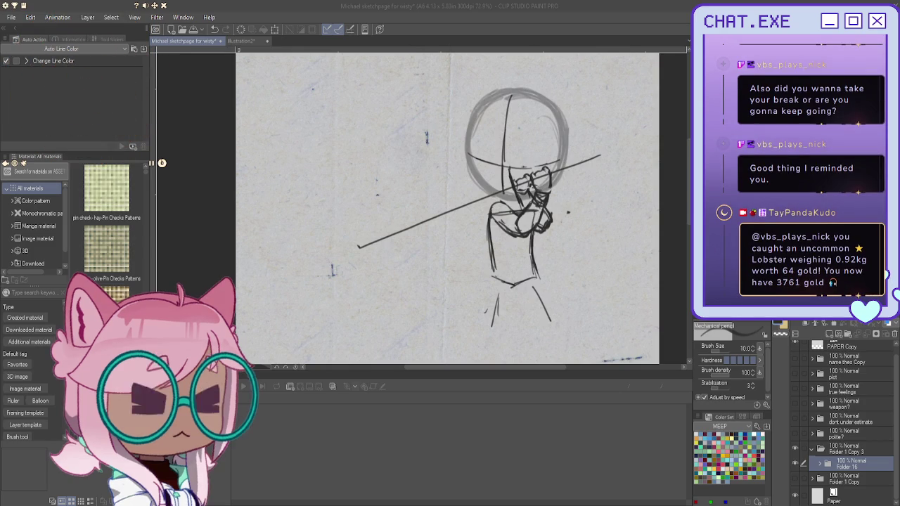
left_click(828, 335)
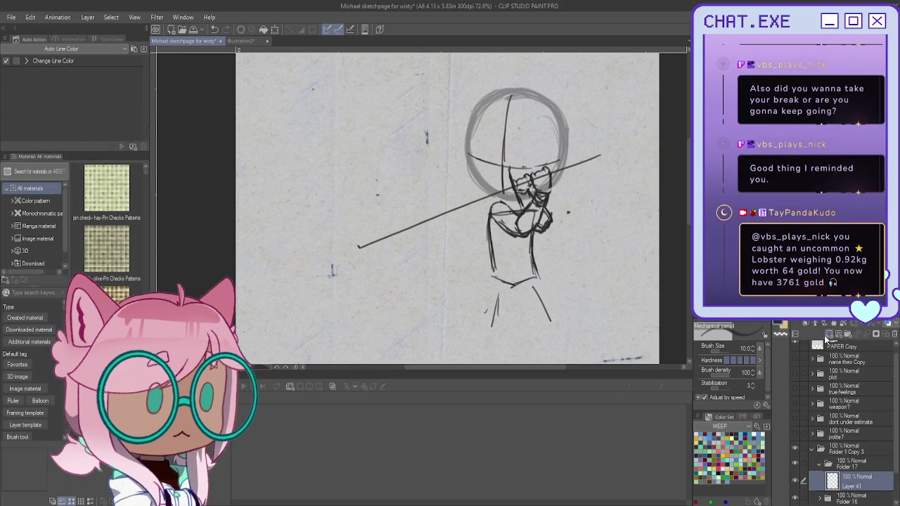
scroll(456, 164, "up", 3)
scroll(848, 478, "down", 1)
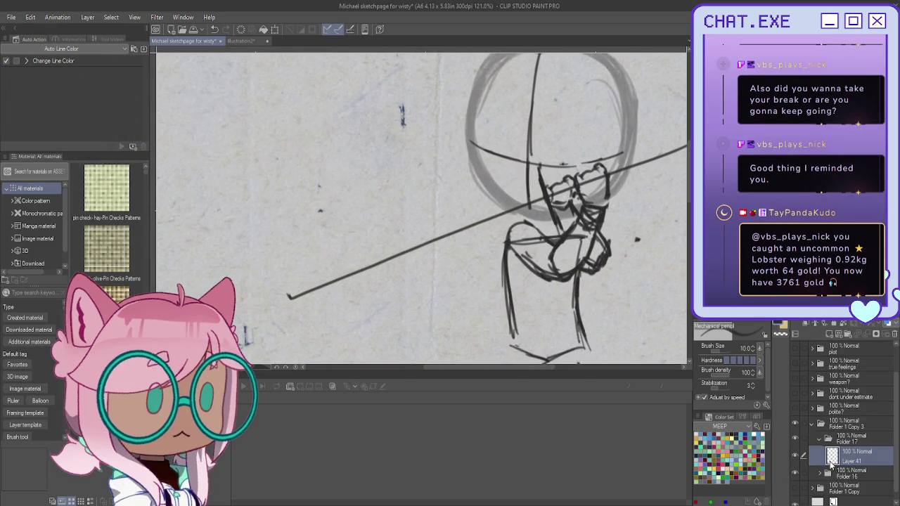
Set the Folder 16 rough sketch folder to 44% opacity
left_click(850, 472)
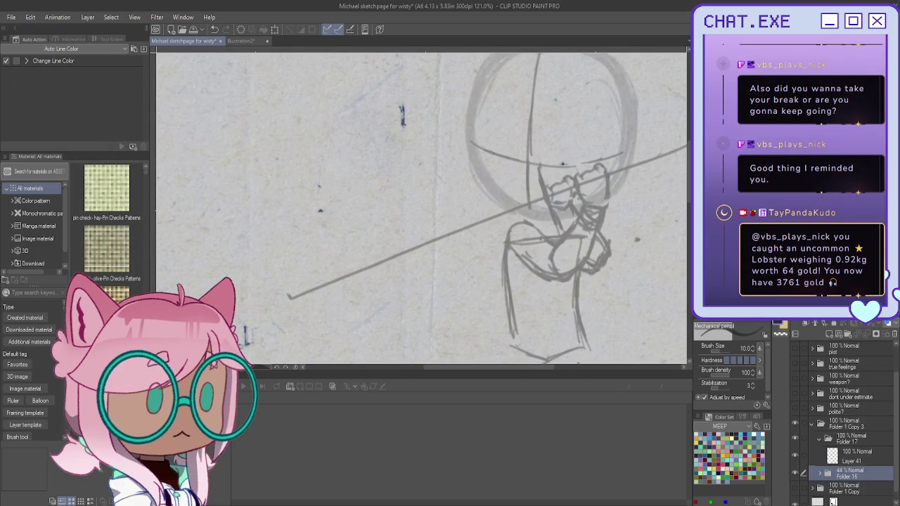
scroll(487, 186, "down", 1)
scroll(488, 186, "up", 2)
scroll(487, 186, "up", 1)
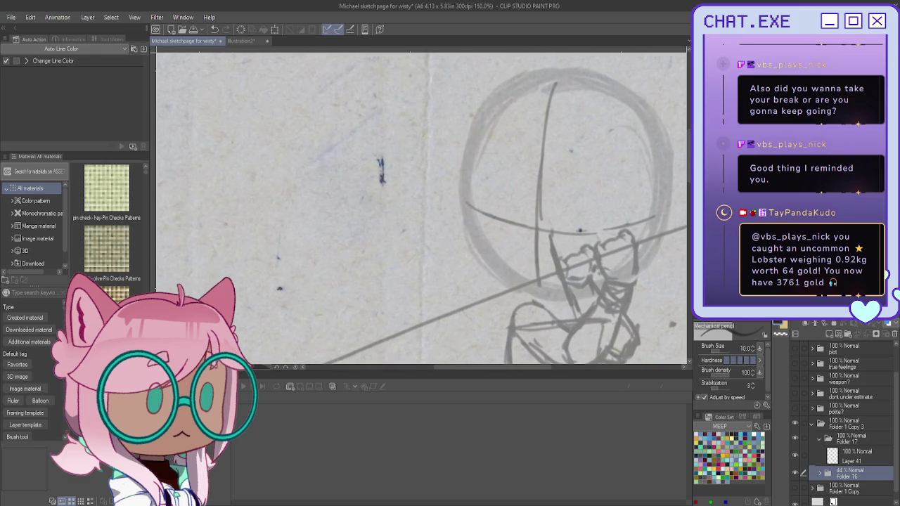
On Layer 41, draw the first thick dark eye stroke near the head's left edge
left_click(856, 457)
scroll(496, 196, "up", 2)
mouse_move(524, 220)
left_mouse_down()
mouse_move(464, 203)
mouse_move(505, 233)
mouse_move(496, 228)
mouse_move(511, 223)
mouse_move(487, 217)
mouse_move(522, 212)
left_mouse_up()
left_click(481, 212)
Ink the first eye's dark upper lid and a furrowed eyebrow above it
left_click_drag(472, 169, 530, 204)
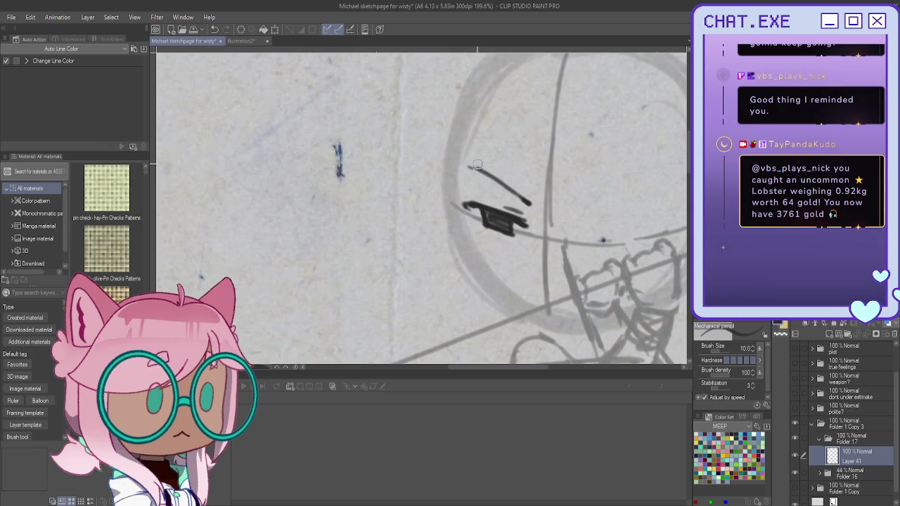
key("ctrl+z")
key("ctrl+z")
key("ctrl+z")
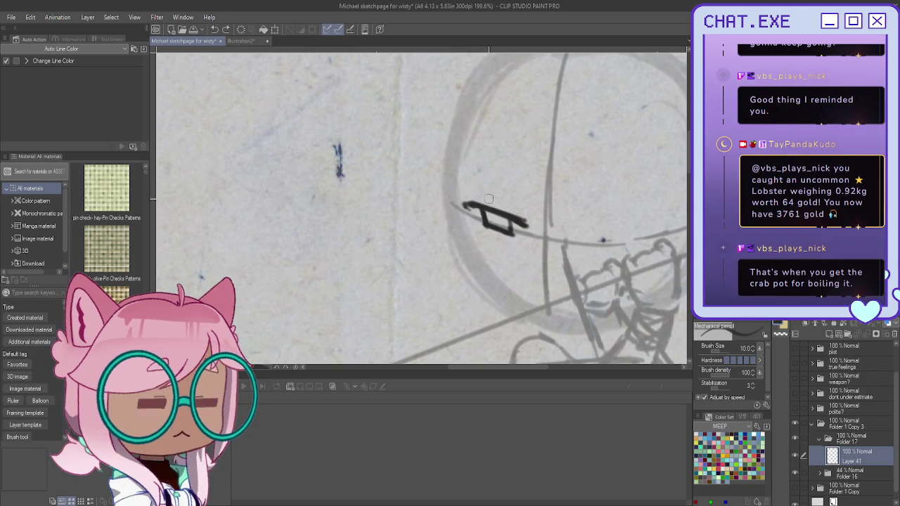
left_click_drag(520, 209, 501, 205)
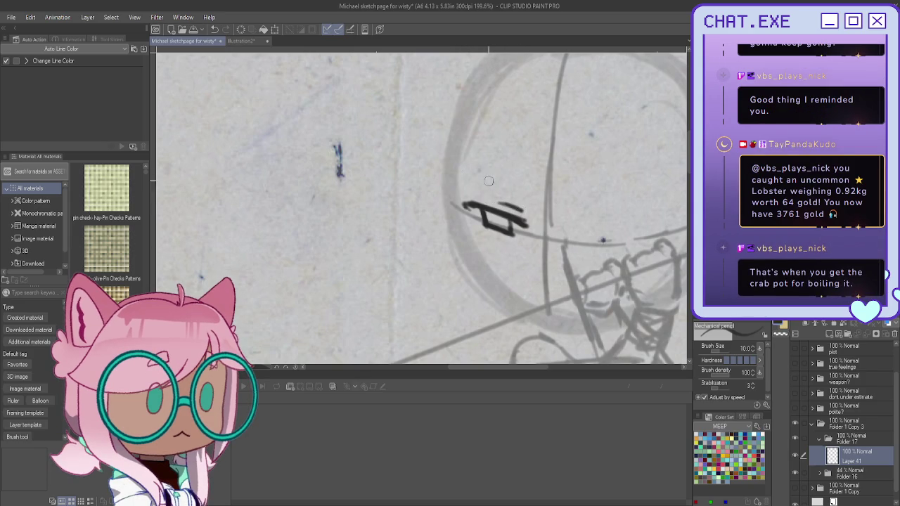
left_click(464, 207)
left_click_drag(470, 206, 519, 223)
left_click_drag(496, 187, 520, 199)
key("ctrl+z")
key("ctrl+z")
left_click_drag(477, 159, 527, 191)
left_click_drag(477, 159, 533, 195)
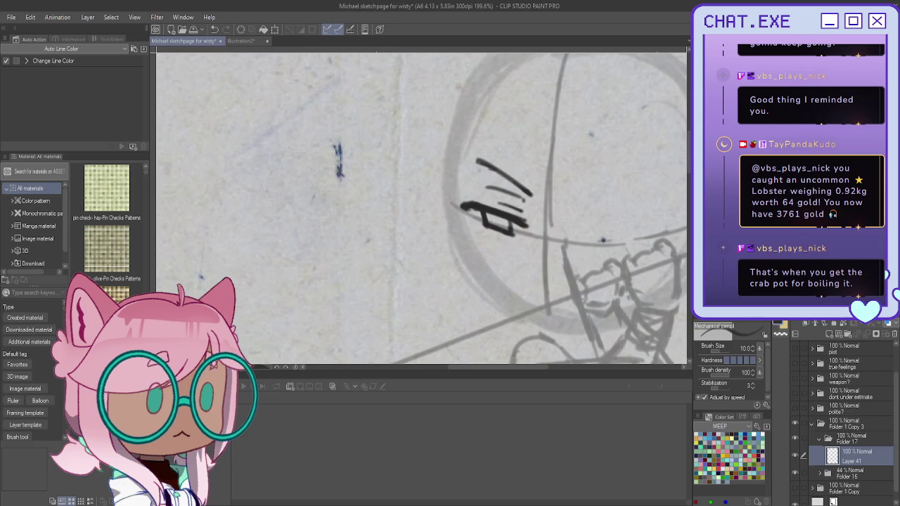
Try a Liquify warp on the eye (undone), then draw the head's left outline, jaw and frowning mouth
key("j")
left_click_drag(477, 268, 487, 255)
key("ctrl+z")
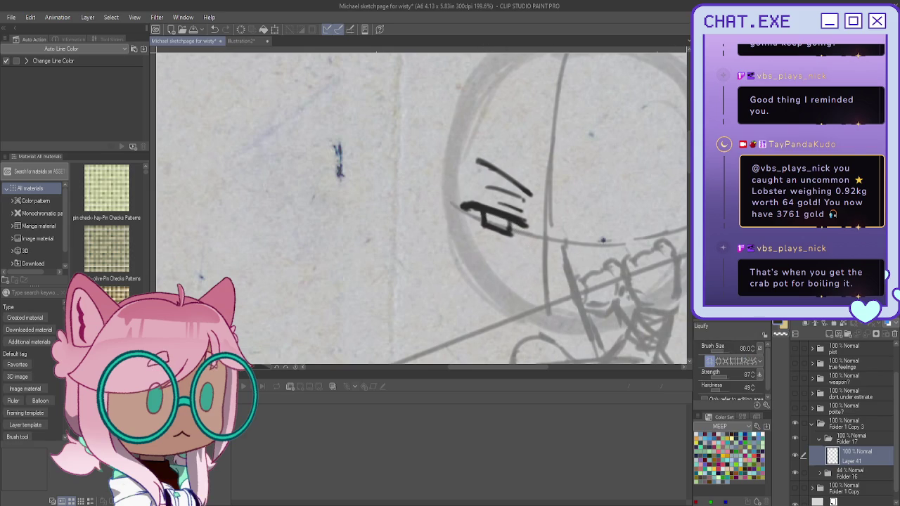
left_click_drag(422, 210, 371, 218)
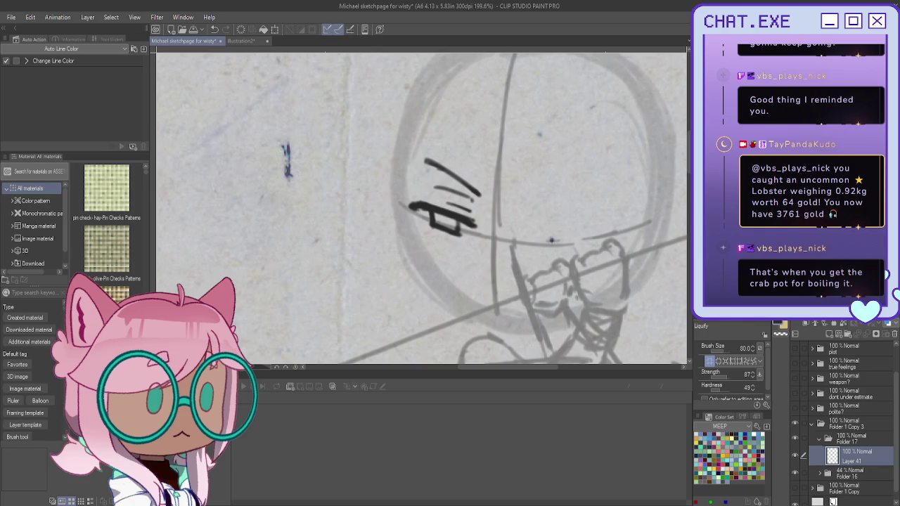
key("p")
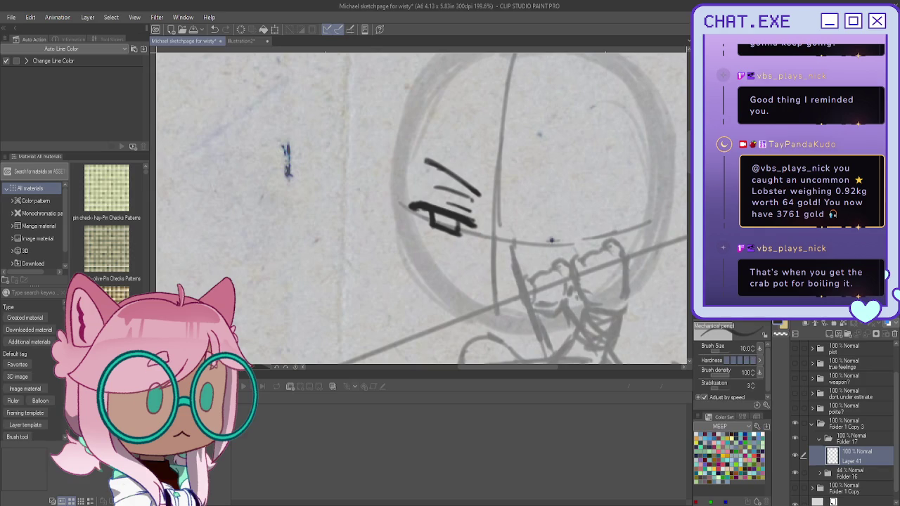
mouse_move(414, 109)
left_mouse_down()
mouse_move(403, 271)
mouse_move(468, 316)
left_mouse_up()
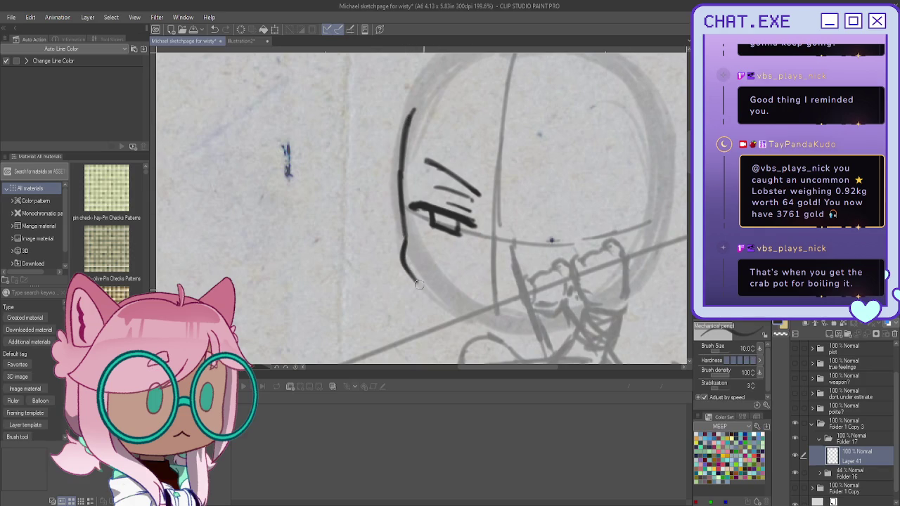
left_click_drag(404, 238, 464, 315)
mouse_move(506, 289)
left_mouse_down()
mouse_move(472, 289)
mouse_move(512, 299)
left_mouse_up()
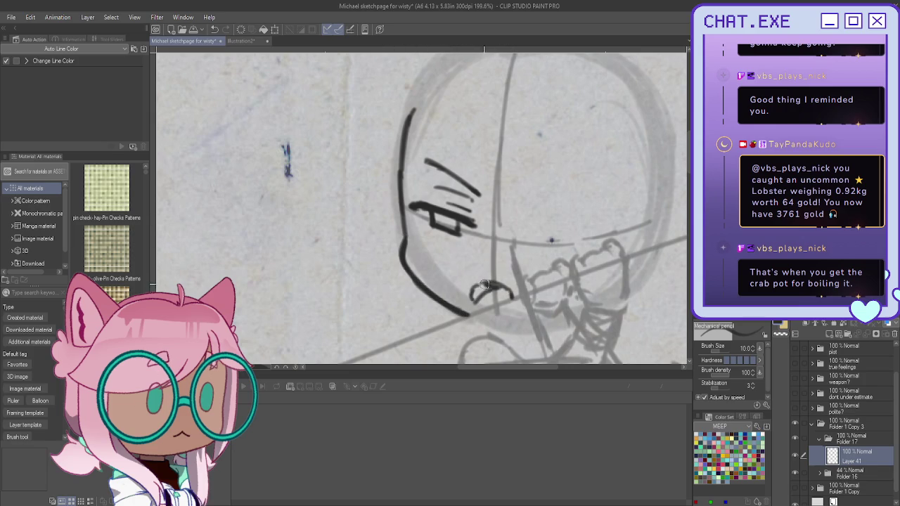
left_click_drag(471, 298, 485, 289)
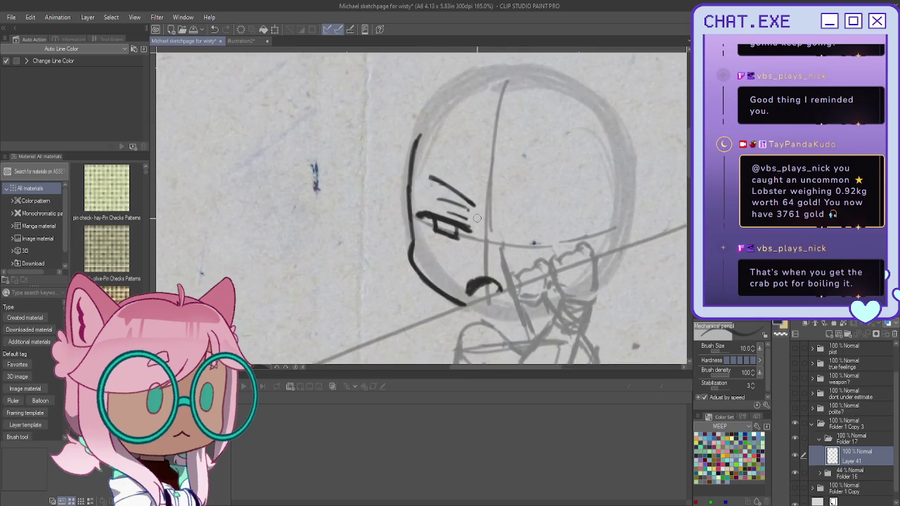
Draw the second eye's long upper lid, lower lid and pupil
mouse_move(507, 240)
left_mouse_down()
mouse_move(573, 246)
mouse_move(532, 220)
left_mouse_up()
left_click_drag(584, 209, 489, 221)
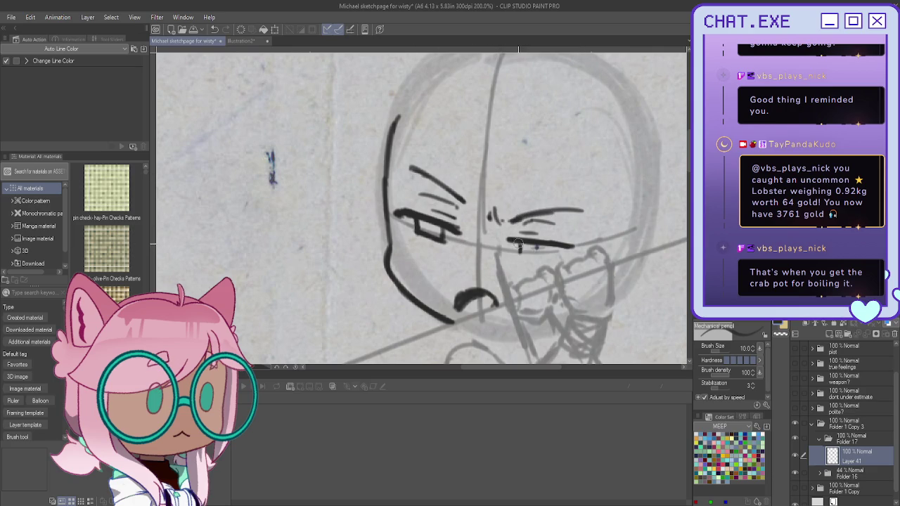
mouse_move(541, 260)
left_mouse_down()
mouse_move(515, 242)
mouse_move(521, 255)
mouse_move(515, 248)
mouse_move(539, 251)
left_mouse_up()
key("ctrl+minus")
Mirror the view and ink the fist beside the mouth with knuckle and finger strokes
scroll(372, 184, "down", 2)
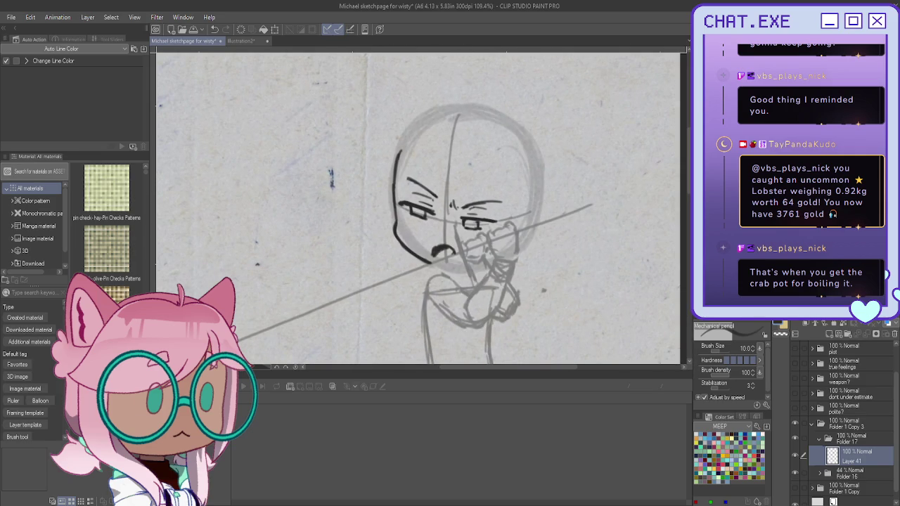
key("h")
scroll(336, 236, "up", 2)
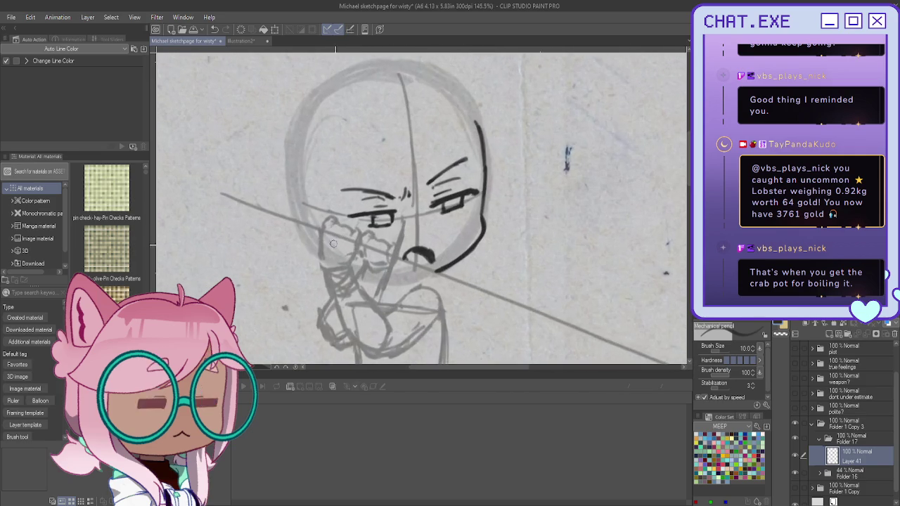
scroll(336, 236, "up", 2)
scroll(335, 235, "up", 2)
scroll(334, 234, "up", 2)
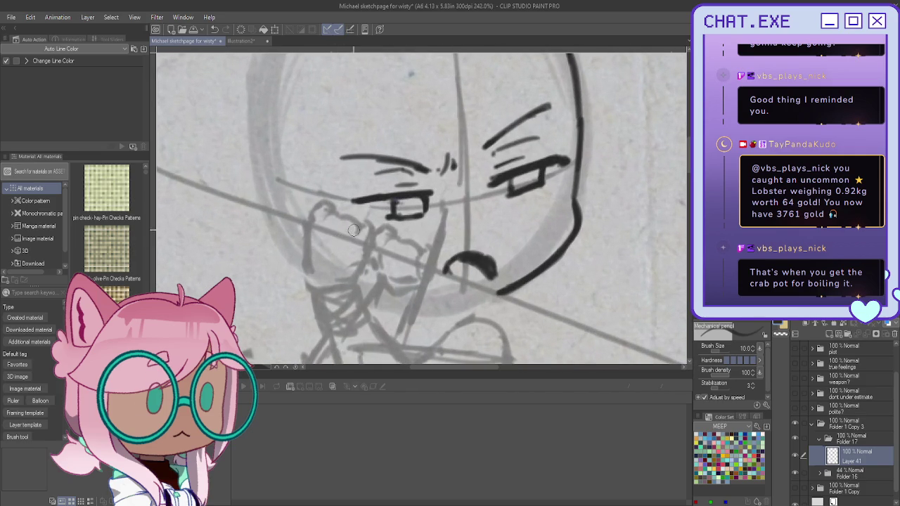
mouse_move(392, 240)
left_mouse_down()
mouse_move(383, 253)
mouse_move(420, 250)
mouse_move(405, 241)
mouse_move(420, 249)
left_mouse_up()
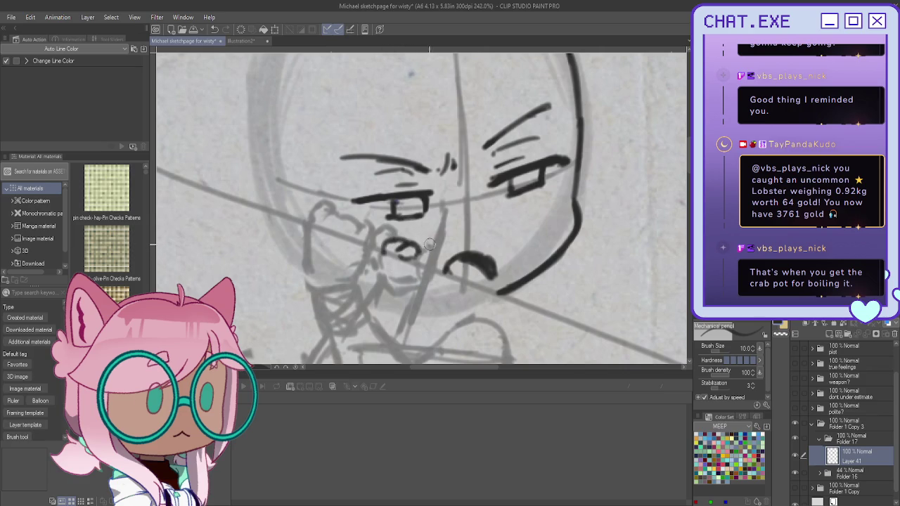
left_click_drag(430, 241, 427, 245)
left_click_drag(401, 255, 379, 245)
mouse_move(372, 249)
left_mouse_down()
mouse_move(418, 264)
mouse_move(369, 264)
left_mouse_up()
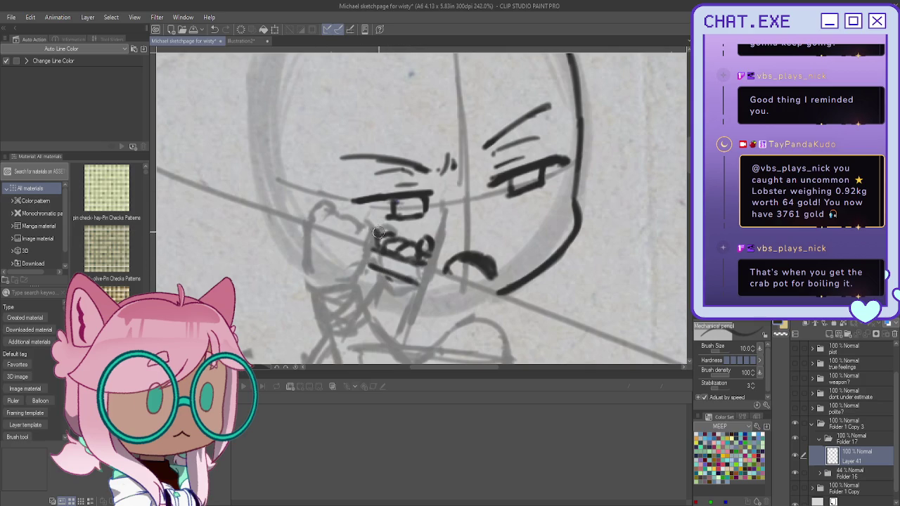
Ink the fist's left outline, the curve near the chin, and the lines below the jaw
mouse_move(363, 233)
left_mouse_down()
mouse_move(317, 228)
mouse_move(318, 241)
left_mouse_up()
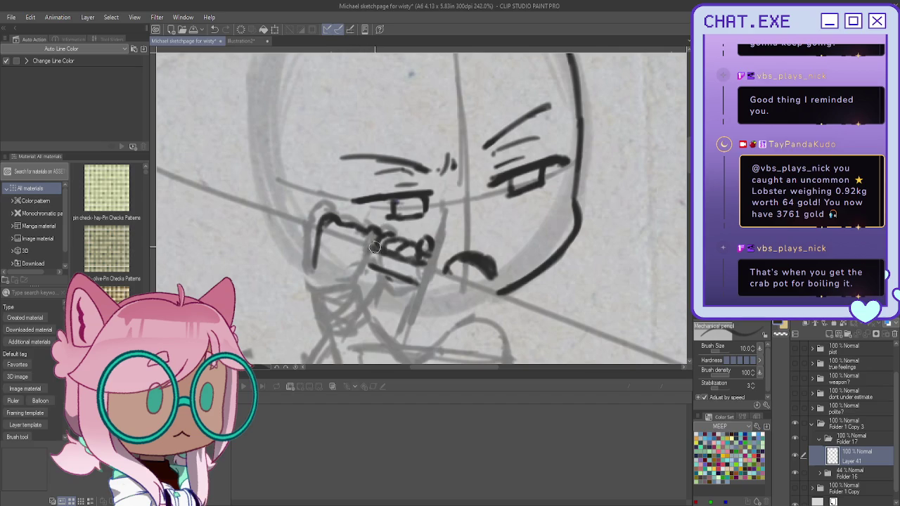
left_click_drag(367, 246, 355, 282)
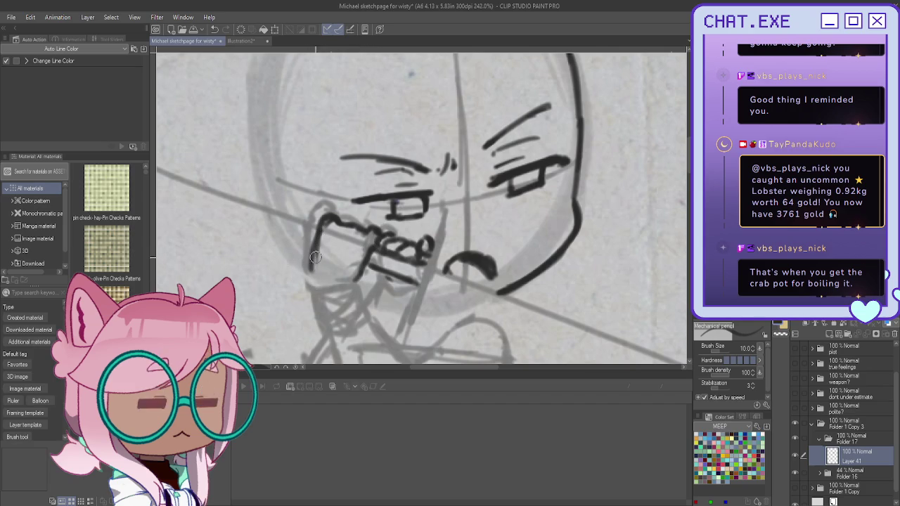
mouse_move(322, 224)
left_mouse_down()
mouse_move(312, 269)
mouse_move(313, 250)
mouse_move(309, 264)
mouse_move(355, 281)
left_mouse_up()
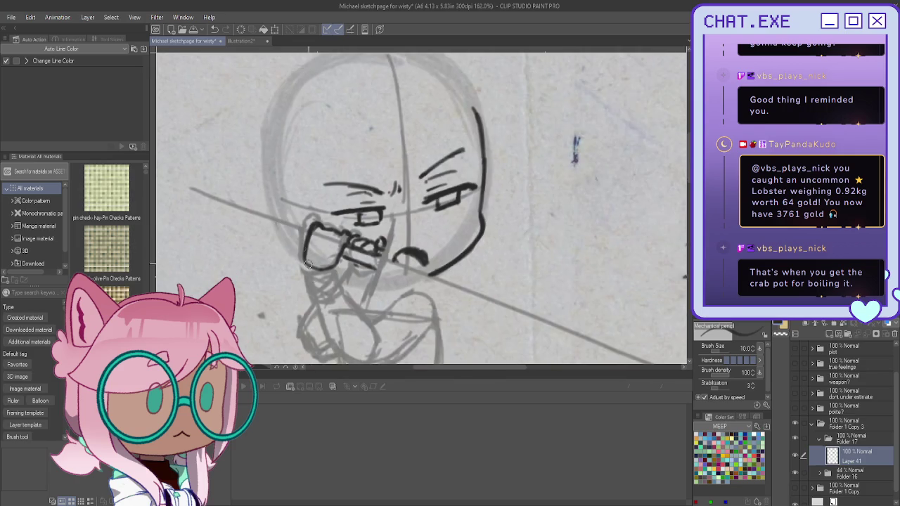
mouse_move(347, 260)
left_mouse_down()
mouse_move(357, 284)
mouse_move(336, 301)
left_mouse_up()
mouse_move(298, 248)
left_mouse_down()
mouse_move(303, 273)
mouse_move(380, 296)
mouse_move(384, 327)
left_mouse_up()
scroll(365, 295, "down", 2)
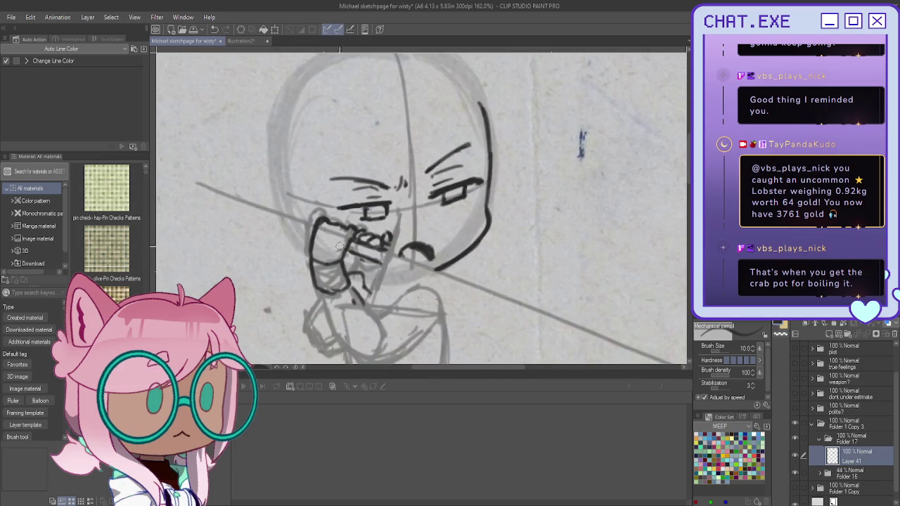
mouse_move(369, 277)
left_mouse_down()
mouse_move(390, 304)
mouse_move(403, 357)
left_mouse_up()
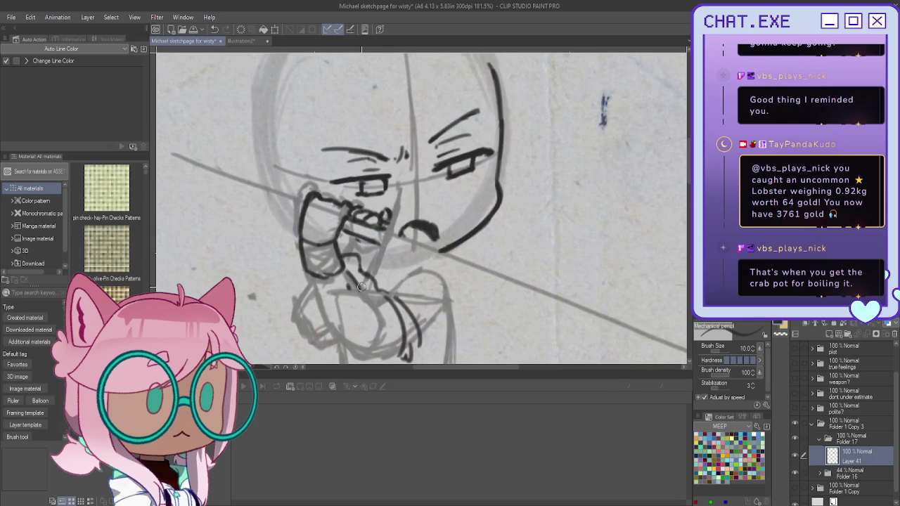
scroll(361, 286, "down", 1)
scroll(383, 216, "up", 1)
Draw the sword guard across the fist and the grip extending from the hand, erasing stray lines
left_click_drag(405, 188, 373, 287)
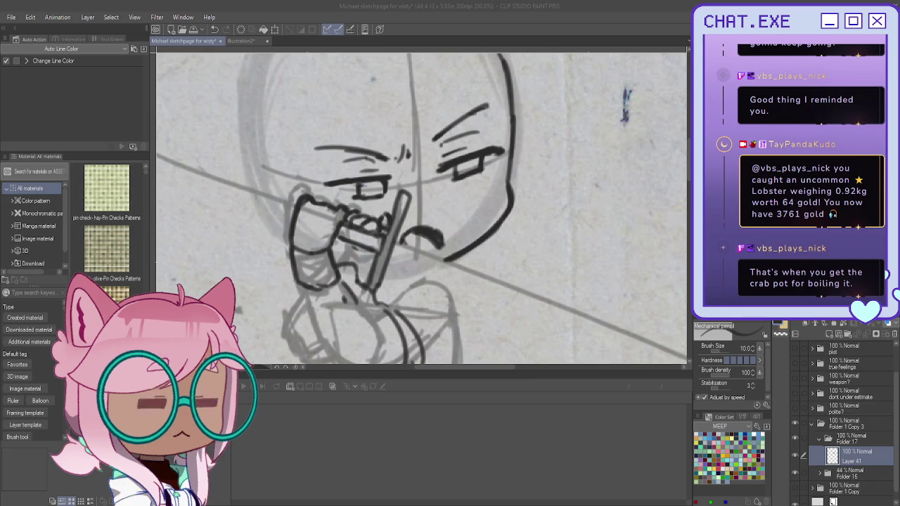
left_click_drag(422, 211, 577, 221)
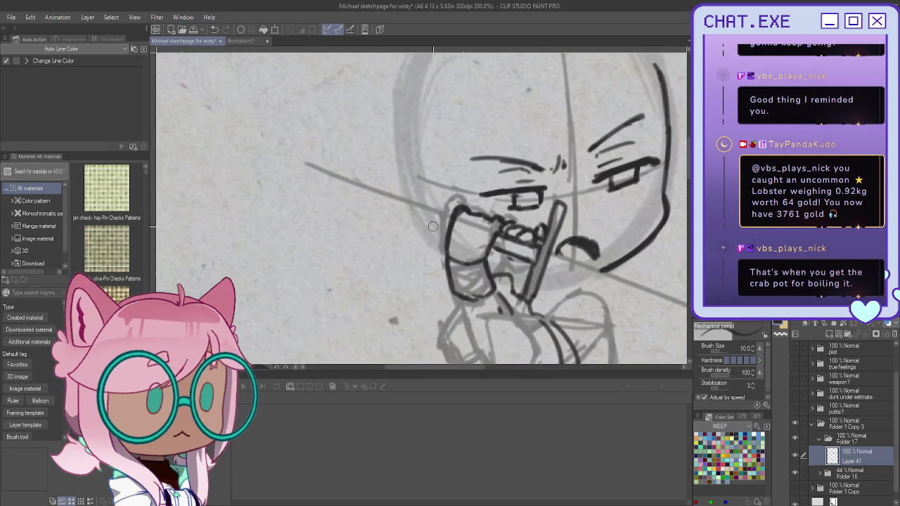
mouse_move(444, 231)
left_mouse_down()
mouse_move(412, 213)
mouse_move(405, 195)
mouse_move(391, 214)
mouse_move(450, 238)
mouse_move(395, 207)
mouse_move(453, 221)
left_mouse_up()
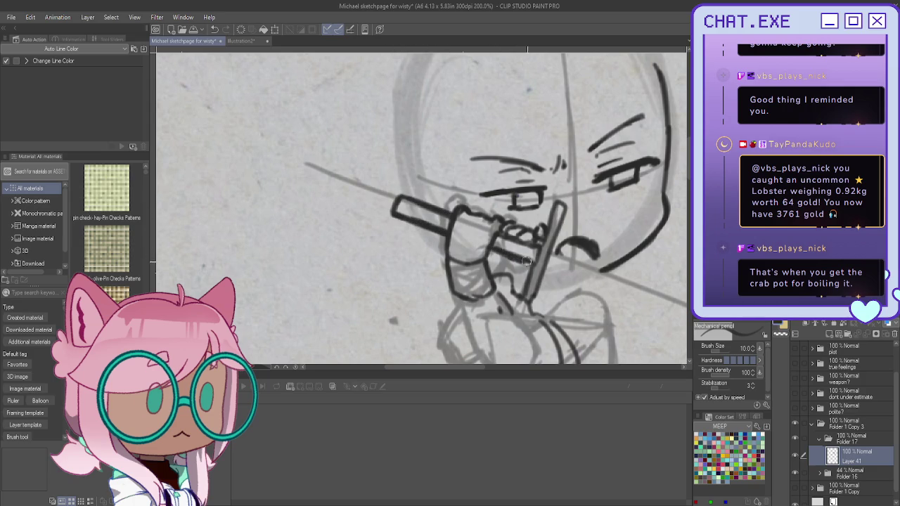
mouse_move(511, 257)
left_mouse_down()
mouse_move(496, 246)
mouse_move(529, 265)
left_mouse_up()
Try detail hatching on the gripping hand, undo it, and zoom out to see the figure
scroll(436, 200, "down", 3)
scroll(496, 244, "up", 2)
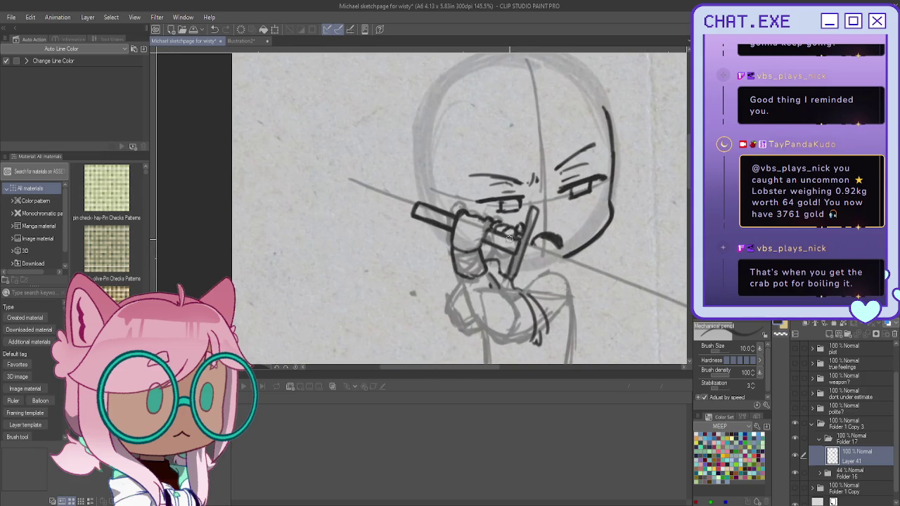
mouse_move(509, 246)
left_mouse_down()
mouse_move(498, 228)
mouse_move(486, 237)
mouse_move(496, 229)
mouse_move(436, 215)
left_mouse_up()
key("ctrl+z")
key("ctrl+z")
key("ctrl+z")
key("ctrl+z")
scroll(447, 223, "down", 2)
scroll(448, 223, "down", 2)
scroll(444, 225, "up", 2)
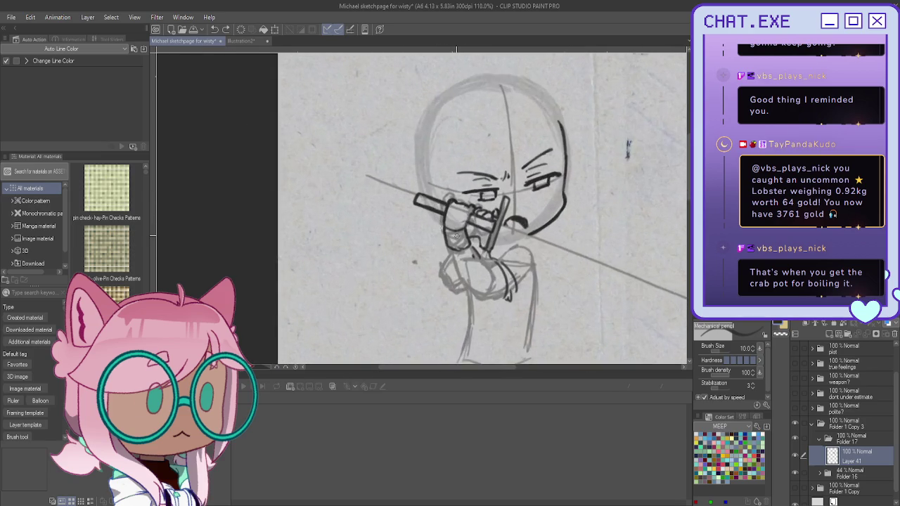
scroll(442, 226, "up", 2)
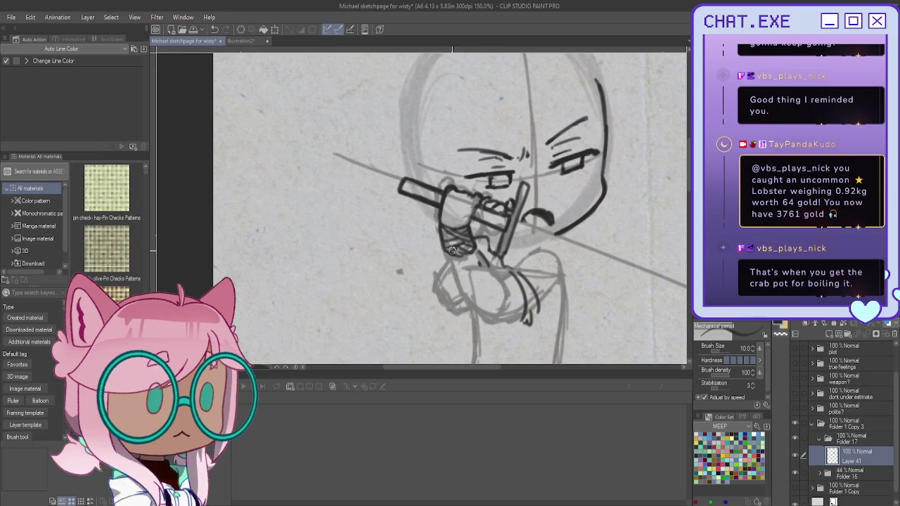
key("ctrl+minus")
scroll(437, 233, "down", 2)
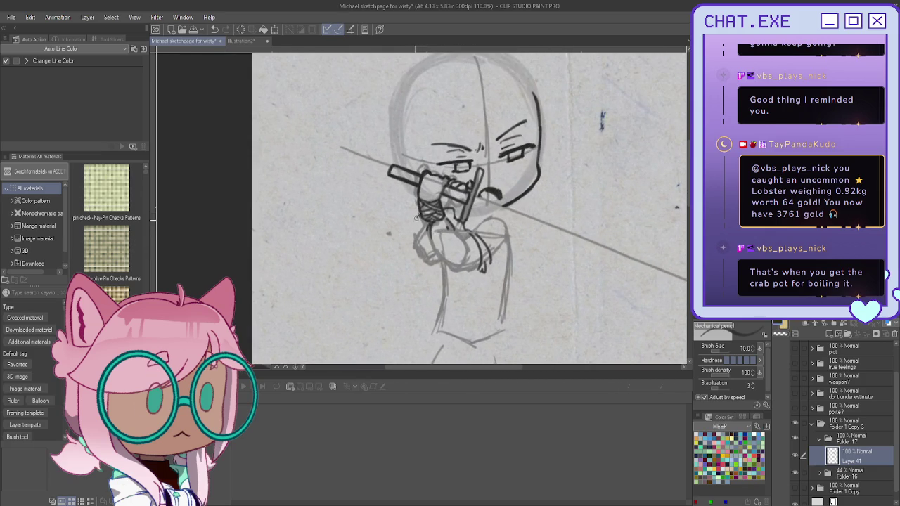
Ink the hand's lower and right edges, the wrist and the cuff lines beneath it
left_click_drag(413, 226, 439, 276)
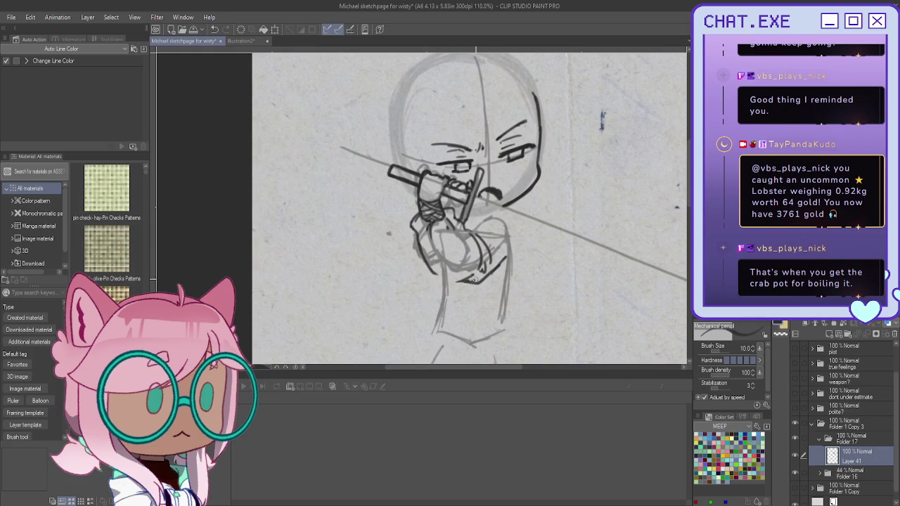
left_click_drag(500, 259, 464, 287)
left_click_drag(426, 262, 450, 285)
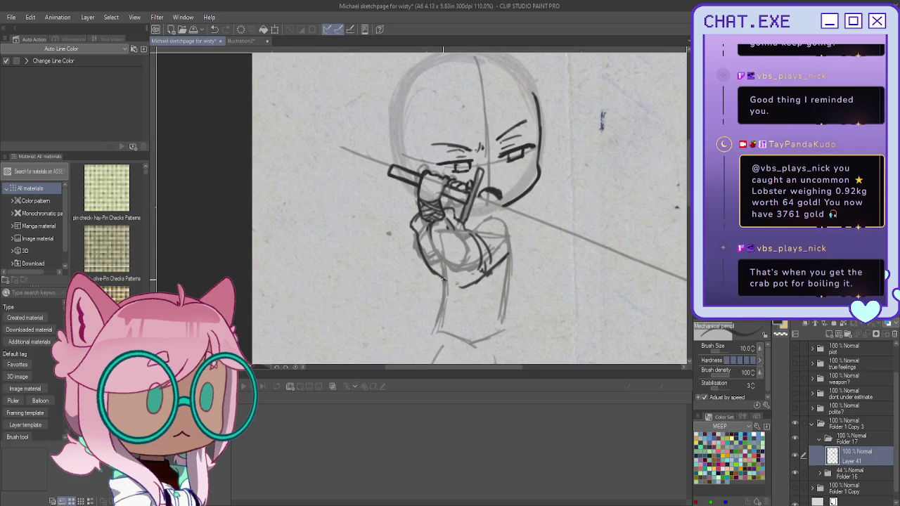
mouse_move(492, 215)
left_mouse_down()
mouse_move(511, 239)
mouse_move(515, 292)
mouse_move(450, 304)
mouse_move(439, 295)
mouse_move(475, 298)
mouse_move(488, 329)
left_mouse_up()
mouse_move(453, 303)
left_mouse_down()
mouse_move(491, 321)
mouse_move(506, 318)
mouse_move(494, 329)
mouse_move(468, 307)
mouse_move(443, 309)
mouse_move(473, 320)
mouse_move(450, 320)
mouse_move(478, 326)
left_mouse_up()
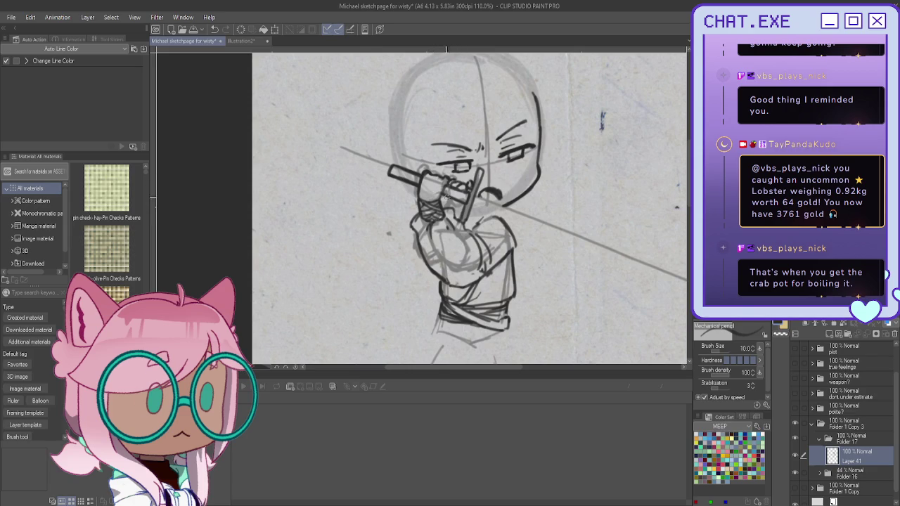
scroll(444, 199, "up", 1)
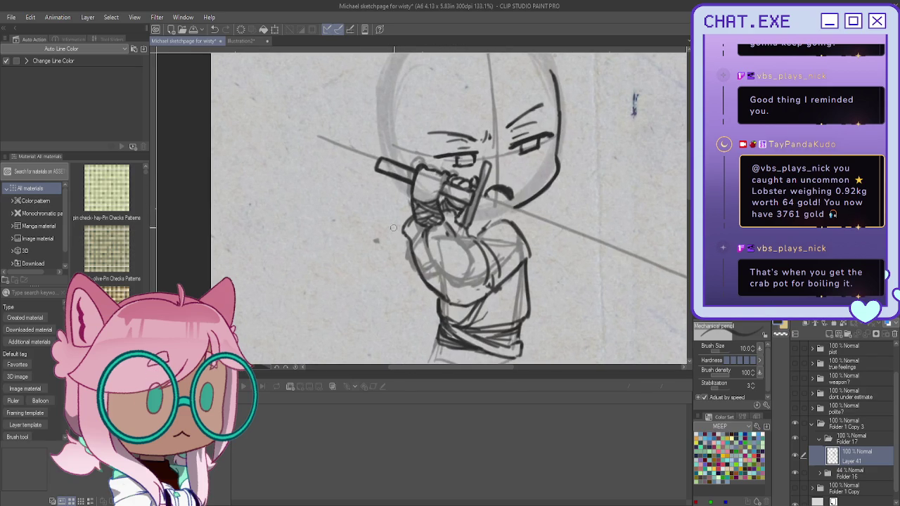
Ink the arm's left side, the lower torso and chest lines, mirroring the view to check proportions
mouse_move(413, 211)
left_mouse_down()
mouse_move(394, 242)
mouse_move(400, 268)
left_mouse_up()
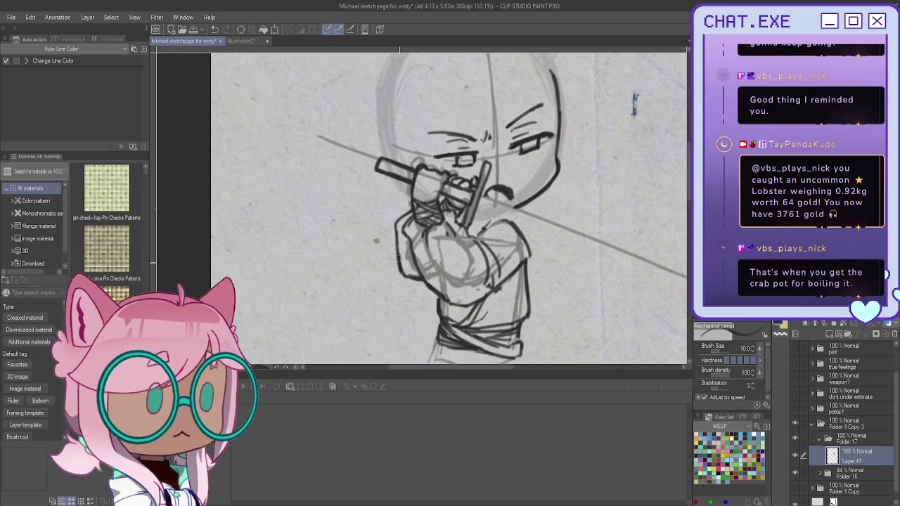
scroll(391, 208, "down", 1)
scroll(427, 281, "up", 1)
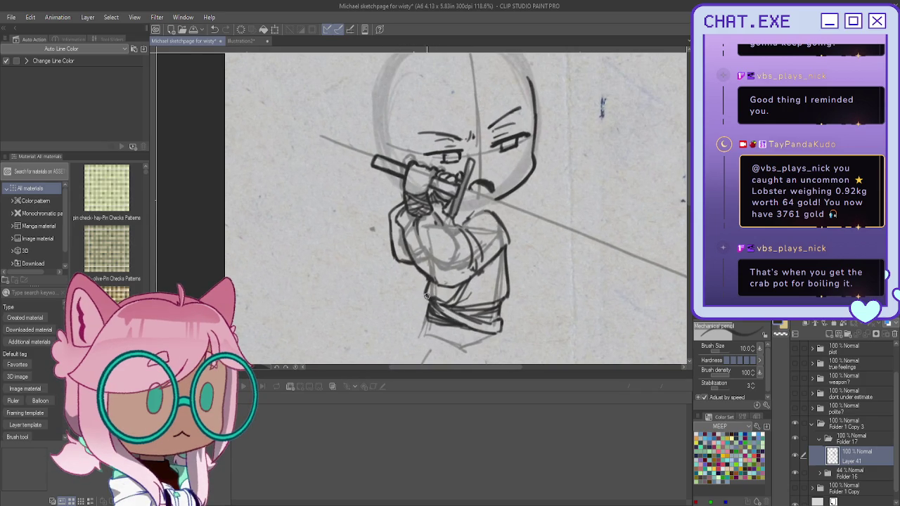
mouse_move(490, 275)
left_mouse_down()
mouse_move(490, 305)
mouse_move(496, 299)
left_mouse_up()
scroll(454, 199, "down", 1)
scroll(457, 225, "down", 1)
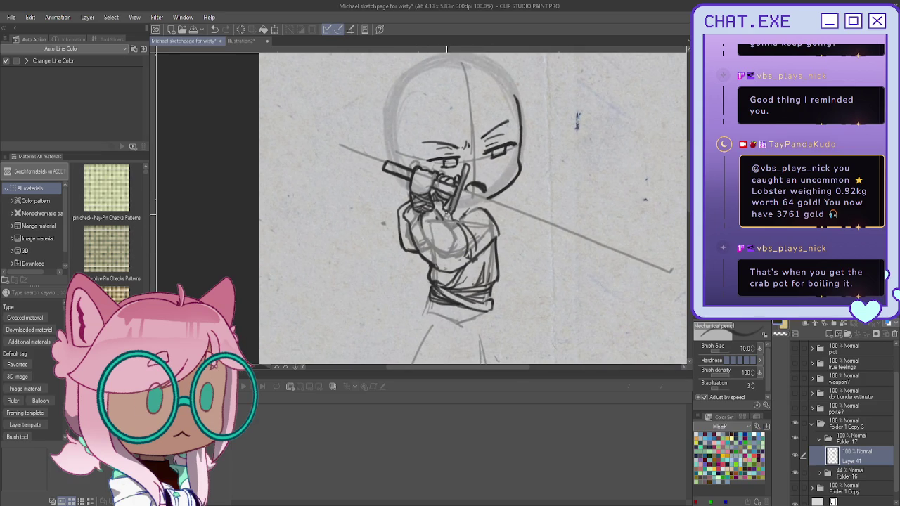
key("h")
left_click_drag(379, 210, 426, 223)
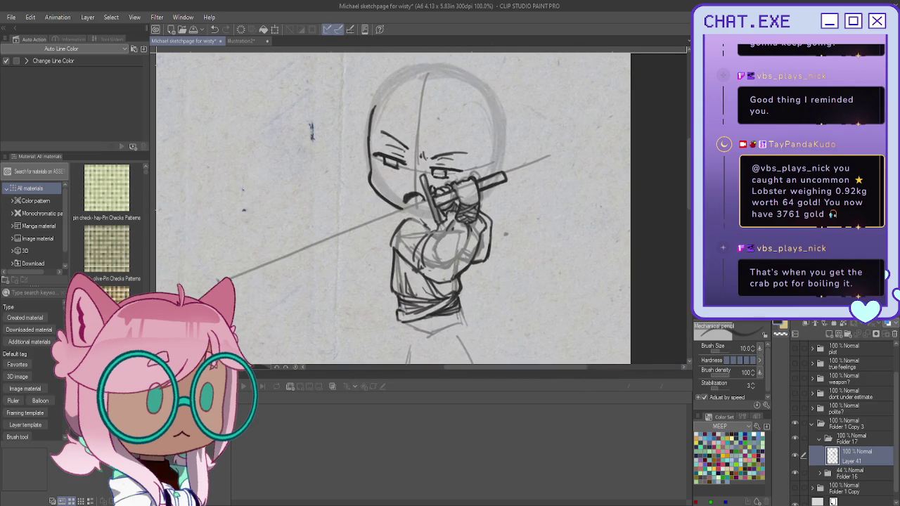
scroll(425, 145, "up", 2)
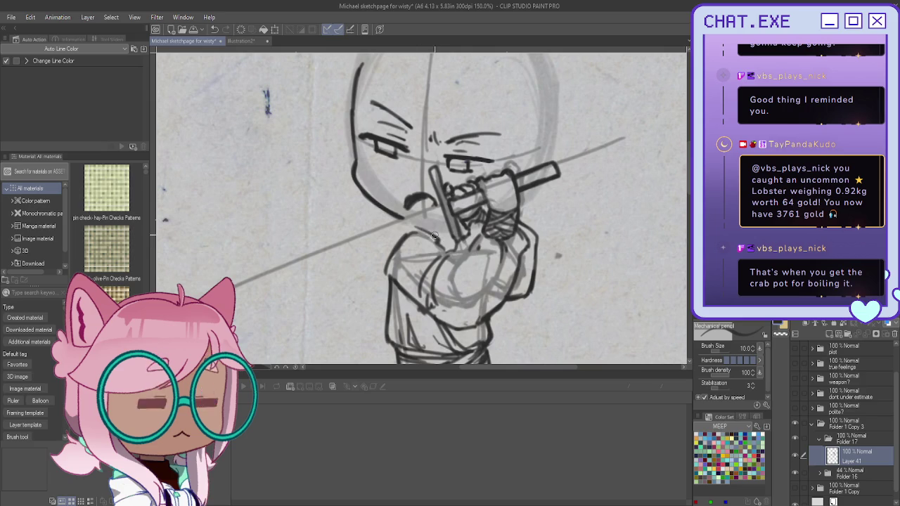
left_click_drag(391, 239, 444, 252)
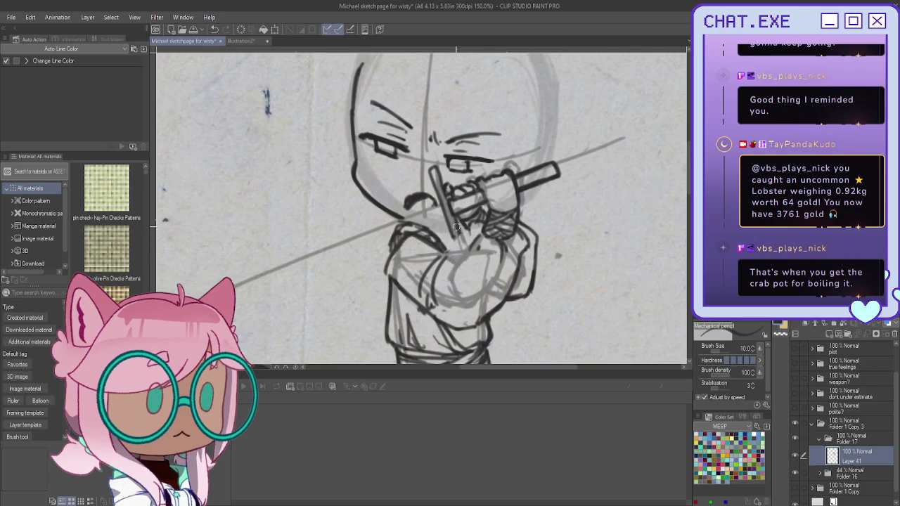
left_click_drag(452, 237, 434, 286)
scroll(472, 218, "down", 2)
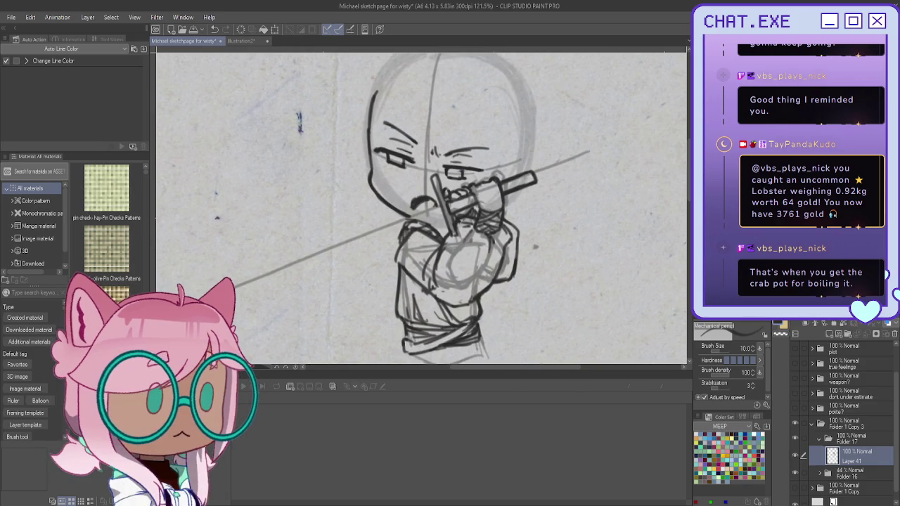
Ink both edges and the centre line of the sword blade, redoing one misplaced edge stroke
key("h")
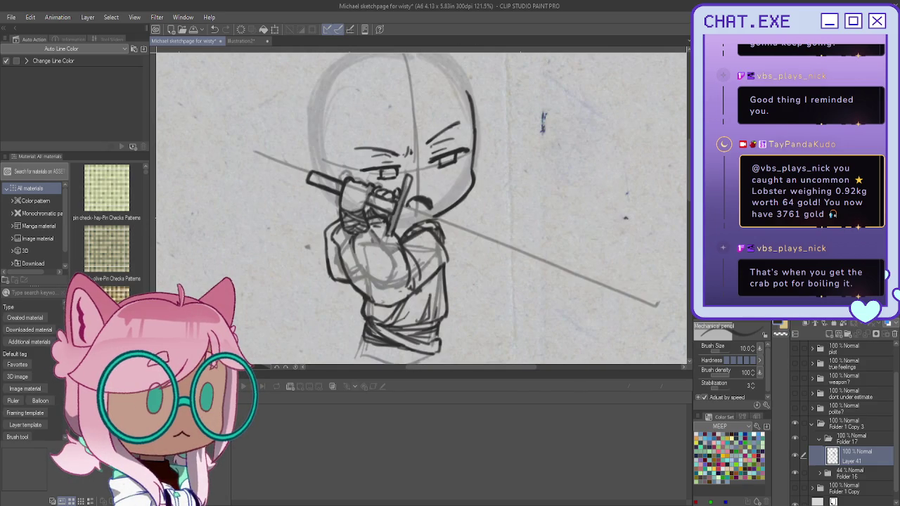
key("h")
mouse_move(432, 210)
left_mouse_down()
mouse_move(493, 239)
mouse_move(484, 137)
left_mouse_up()
scroll(484, 136, "down", 1)
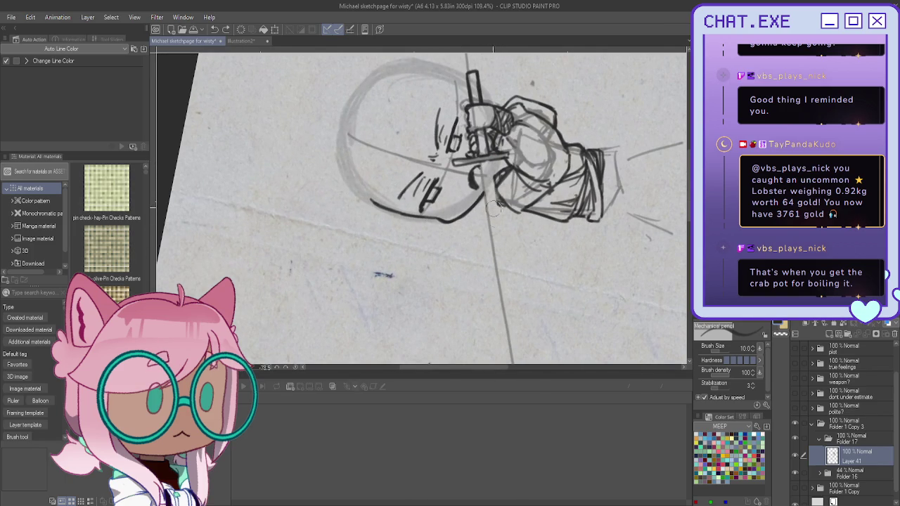
left_click_drag(493, 173, 506, 268)
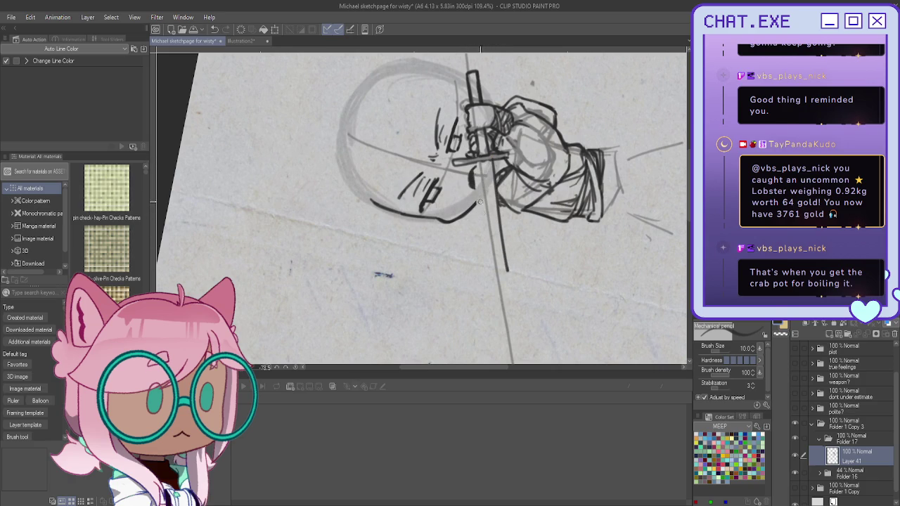
left_click_drag(474, 166, 482, 228)
key("ctrl+z")
left_click_drag(476, 204, 485, 266)
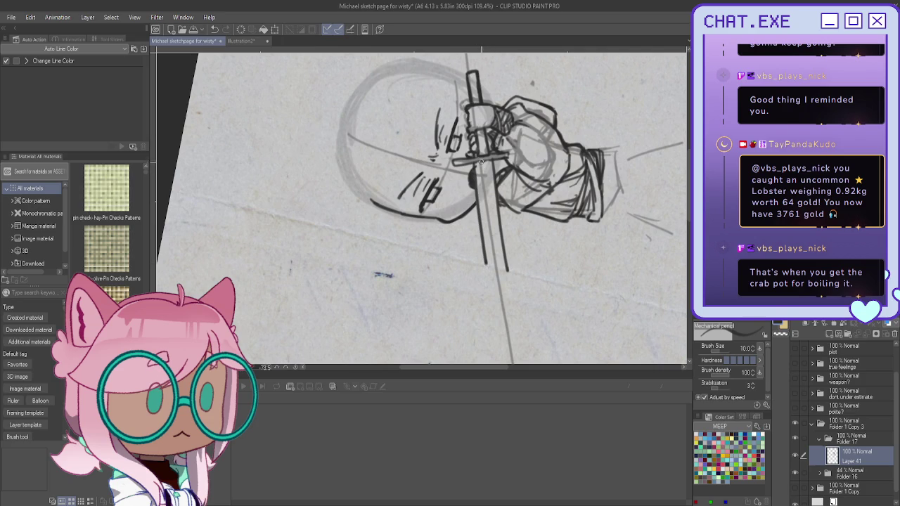
left_click_drag(483, 164, 490, 223)
left_click_drag(492, 244, 498, 271)
Undo the stray stroke, redraw the torso's left-side line, and add a new layer
key("h")
key("minus")
key("minus")
key("minus")
key("minus")
key("minus")
key("minus")
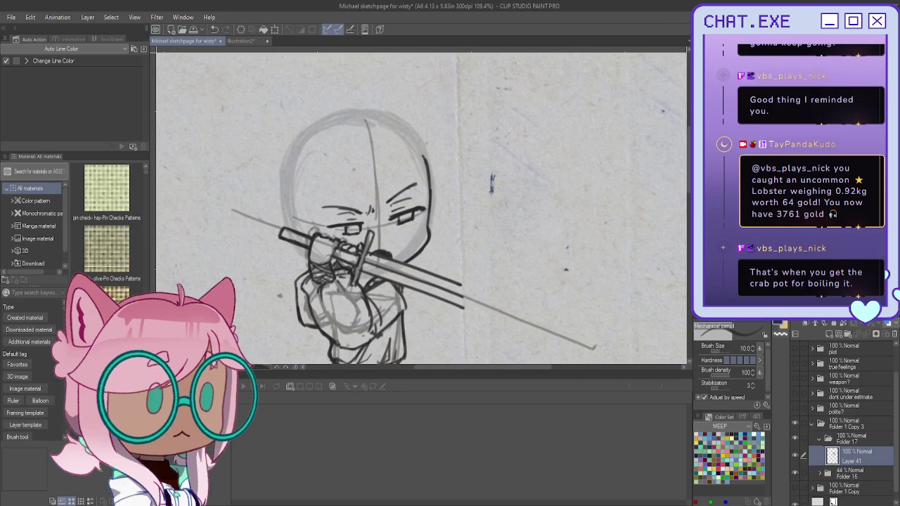
key("h")
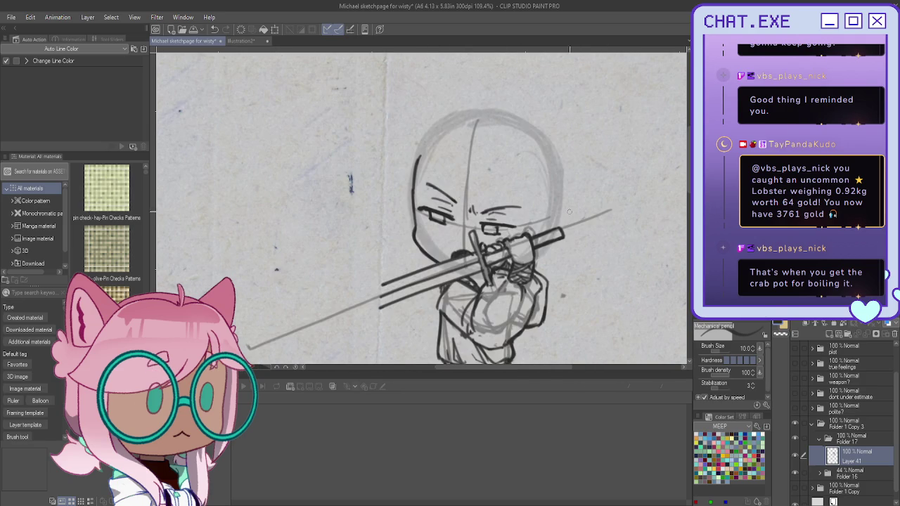
scroll(373, 220, "up", 1)
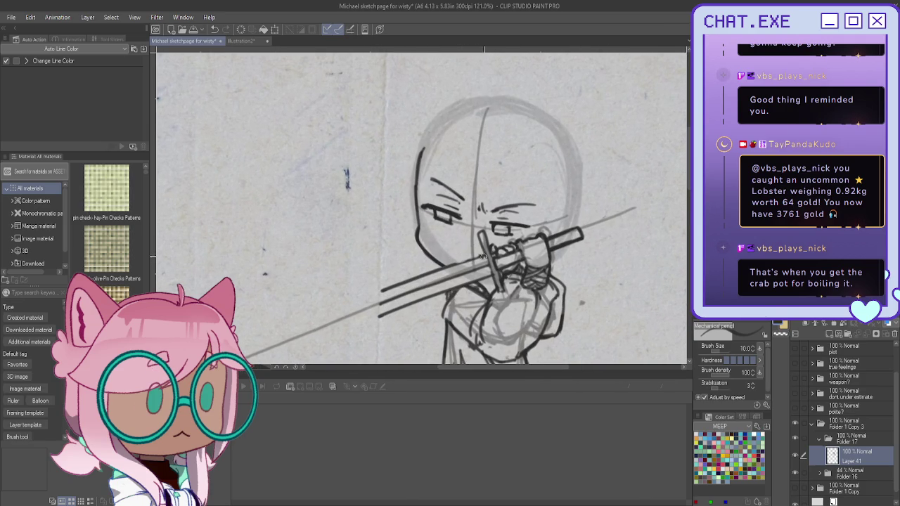
scroll(406, 233, "down", 2)
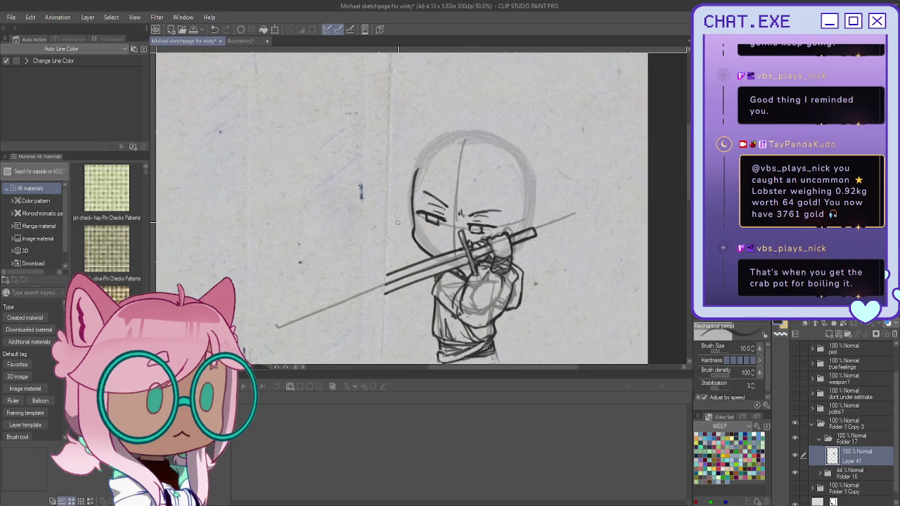
scroll(394, 221, "down", 1)
scroll(393, 221, "down", 1)
scroll(415, 267, "up", 1)
scroll(435, 315, "up", 1)
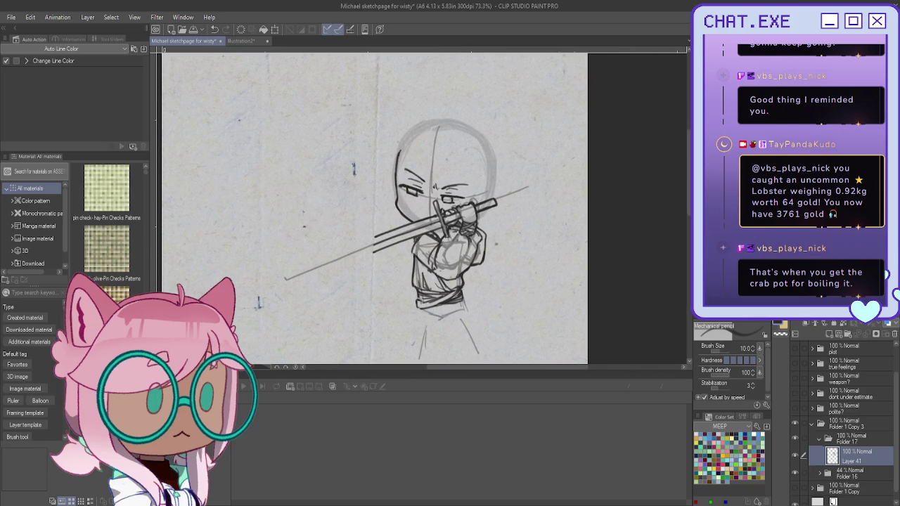
scroll(429, 265, "up", 1)
scroll(422, 264, "up", 1)
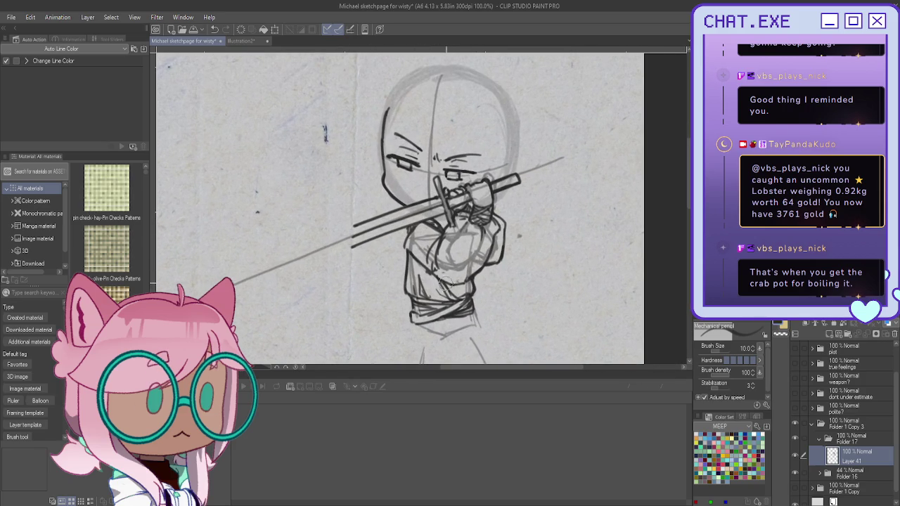
key("ctrl+z")
left_click_drag(408, 228, 412, 256)
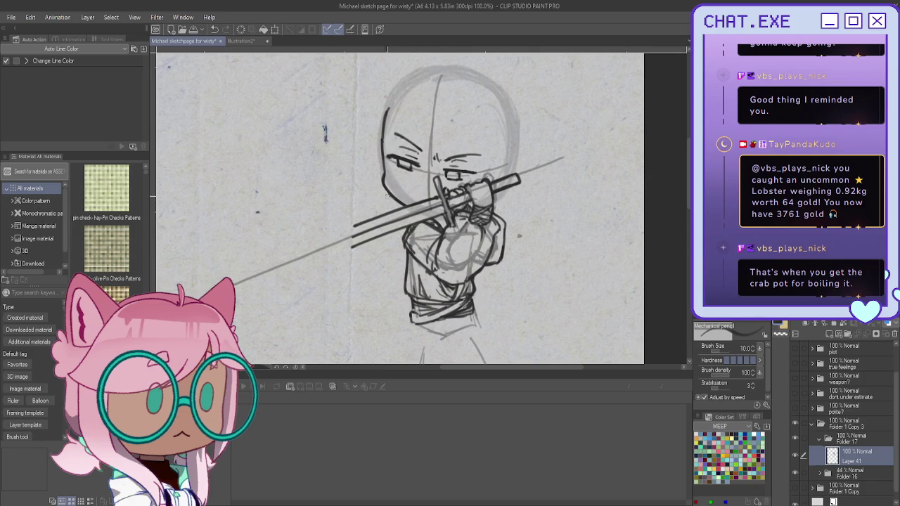
left_click(830, 333)
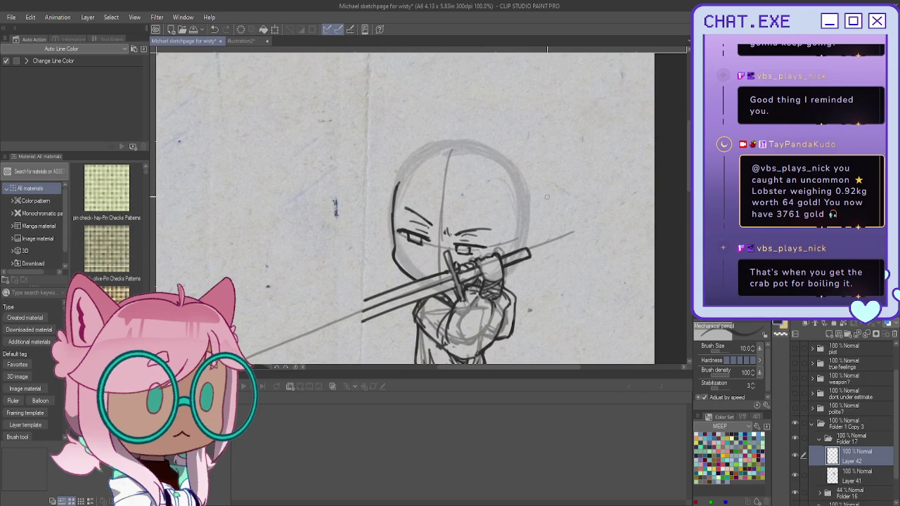
Sketch the top of the head, the hairline, and hair strands down the left side
mouse_move(476, 172)
left_mouse_down()
mouse_move(448, 142)
mouse_move(405, 181)
left_mouse_up()
left_click_drag(432, 152, 405, 156)
mouse_move(383, 182)
left_mouse_down()
mouse_move(370, 220)
mouse_move(381, 254)
left_mouse_up()
key("ctrl+z")
key("ctrl+z")
key("ctrl+z")
key("ctrl+z")
mouse_move(397, 211)
left_mouse_down()
mouse_move(406, 269)
mouse_move(375, 243)
left_mouse_up()
left_click_drag(380, 209, 377, 250)
left_click_drag(381, 180, 367, 224)
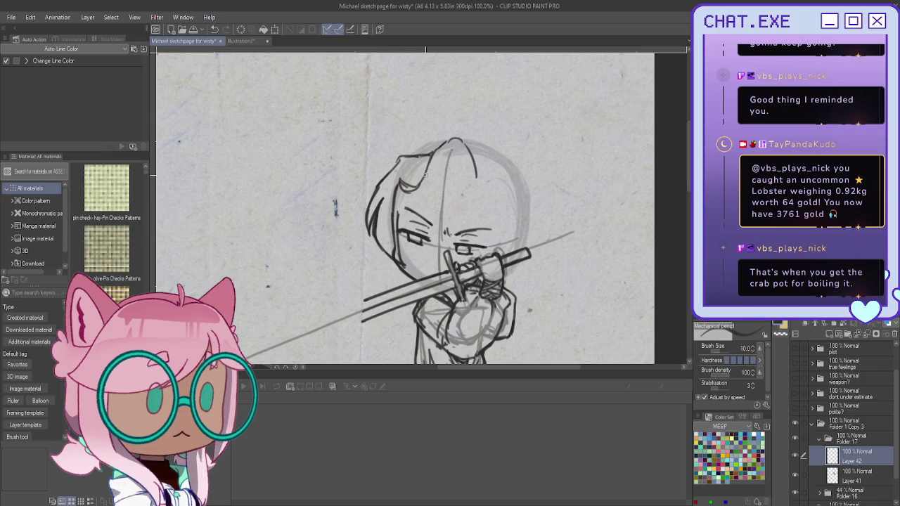
Add fringe strands across the left eye and hair down the right side, erasing old face lines
left_click_drag(433, 184, 405, 226)
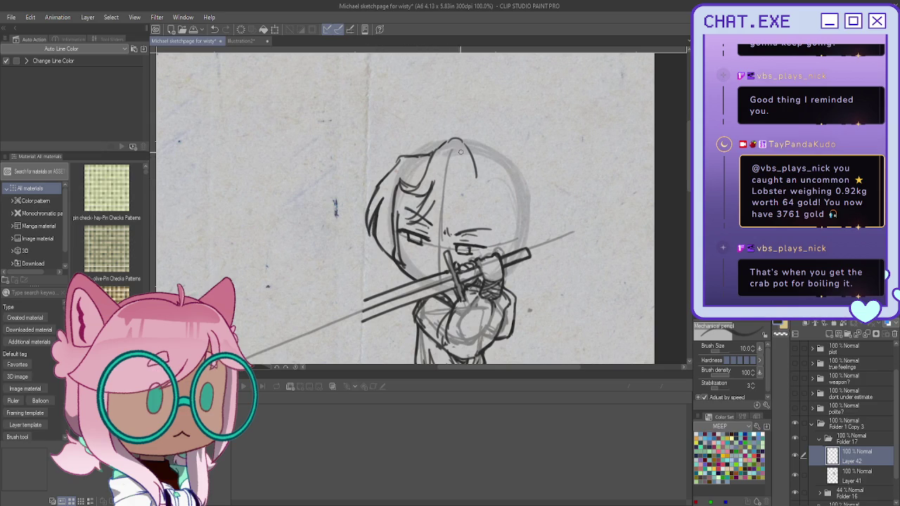
mouse_move(466, 163)
left_mouse_down()
mouse_move(451, 181)
mouse_move(437, 258)
left_mouse_up()
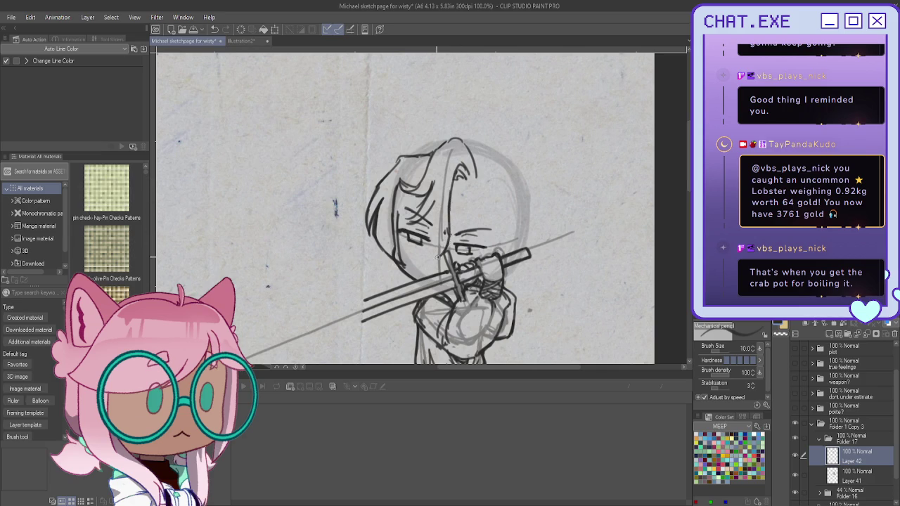
left_click_drag(431, 213, 419, 261)
mouse_move(419, 206)
left_mouse_down()
mouse_move(411, 232)
mouse_move(404, 230)
left_mouse_up()
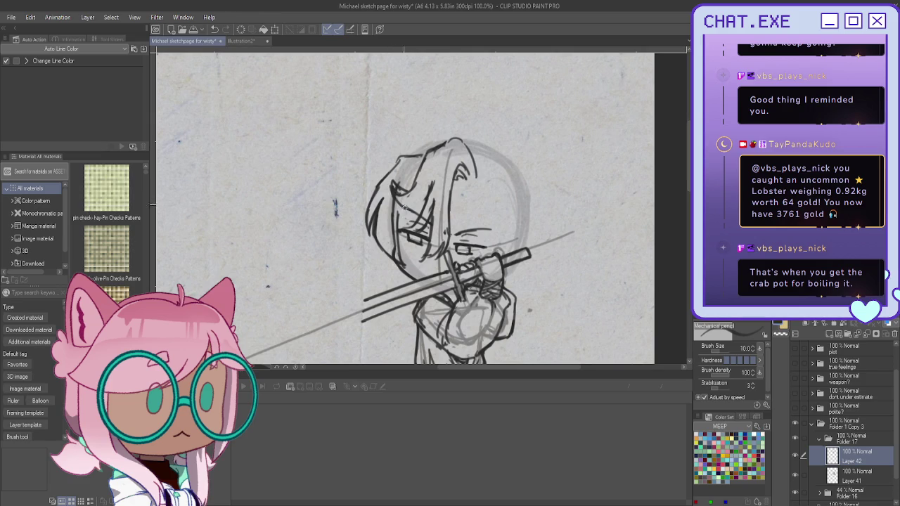
left_click_drag(429, 200, 396, 213)
mouse_move(479, 174)
left_mouse_down()
mouse_move(500, 176)
mouse_move(518, 209)
left_mouse_up()
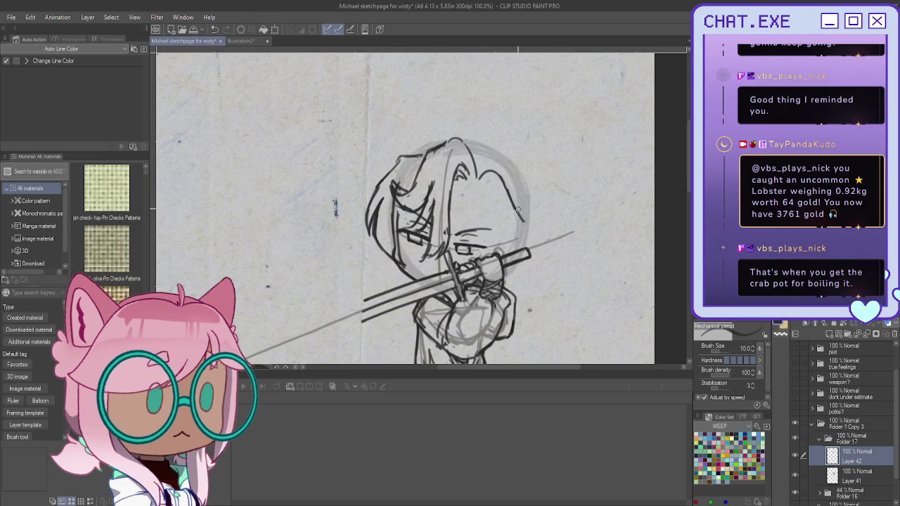
mouse_move(479, 184)
left_mouse_down()
mouse_move(486, 220)
mouse_move(514, 229)
left_mouse_up()
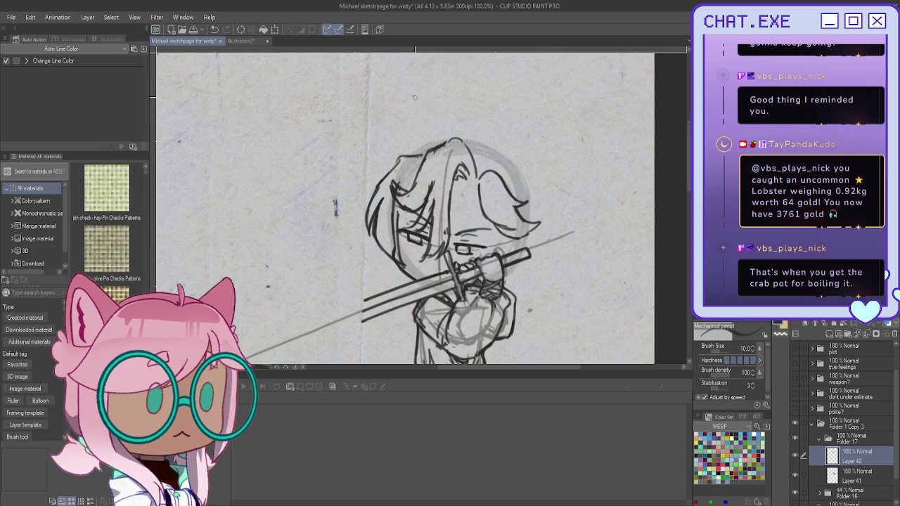
left_click(854, 476)
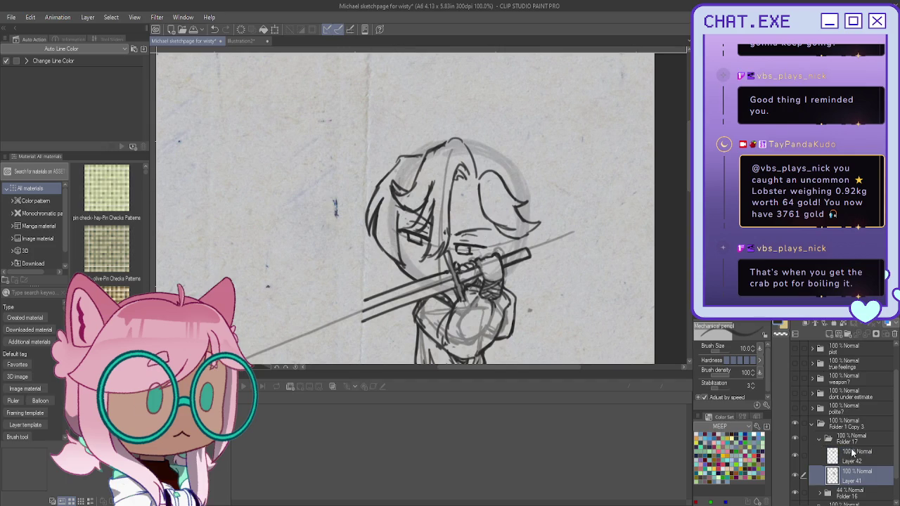
left_click(852, 453)
scroll(417, 201, "up", 2)
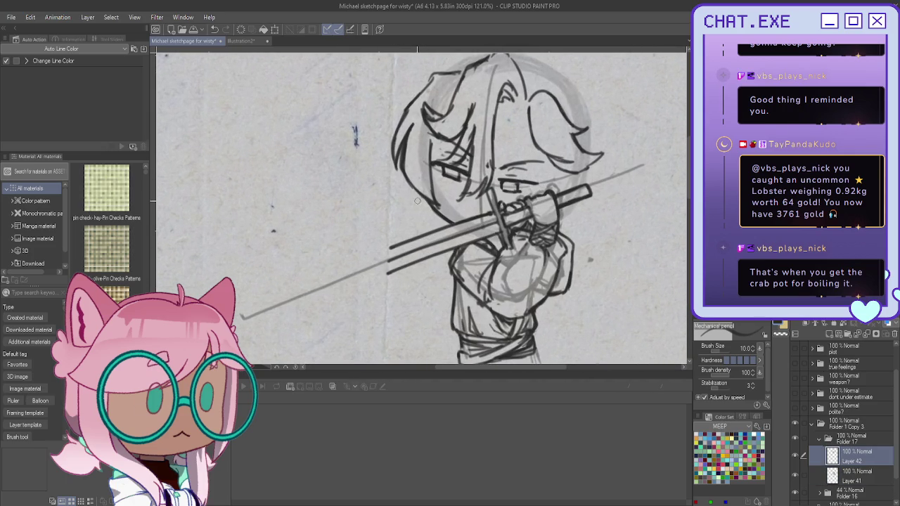
Add long hair down the right side and short strands across the top, then collapse Folder 17
mouse_move(414, 190)
left_mouse_down()
mouse_move(415, 226)
mouse_move(426, 229)
left_mouse_up()
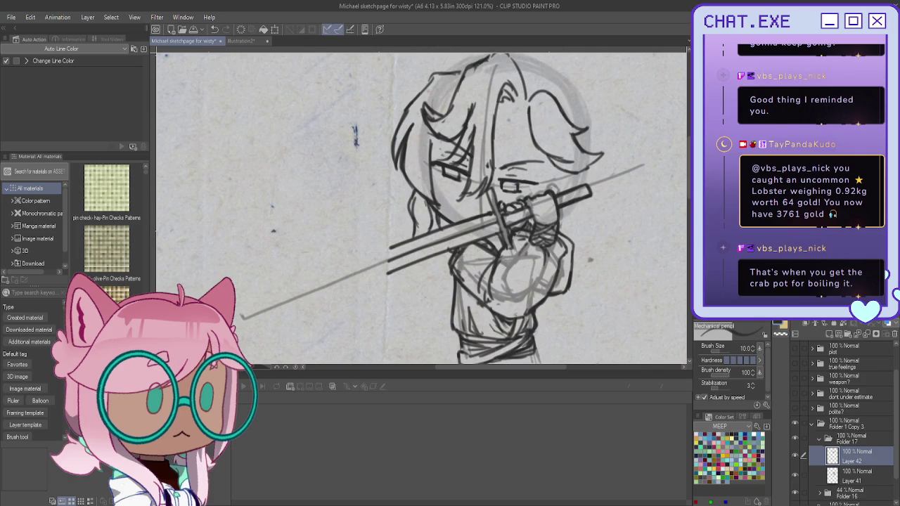
scroll(421, 209, "up", 2)
mouse_move(565, 130)
left_mouse_down()
mouse_move(606, 189)
mouse_move(574, 297)
mouse_move(559, 288)
left_mouse_up()
mouse_move(561, 115)
left_mouse_down()
mouse_move(563, 132)
mouse_move(519, 93)
mouse_move(440, 128)
left_mouse_up()
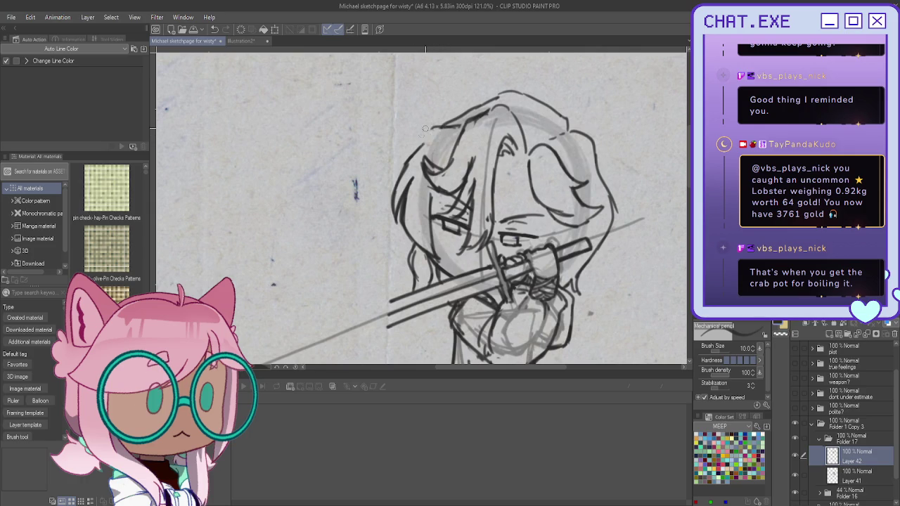
left_click_drag(432, 127, 422, 145)
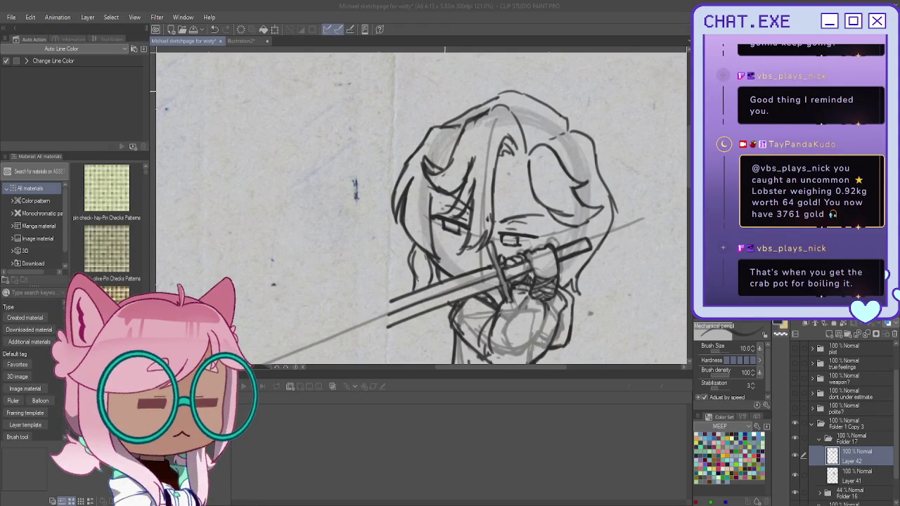
scroll(510, 242, "down", 2)
scroll(510, 243, "down", 2)
scroll(501, 201, "down", 1)
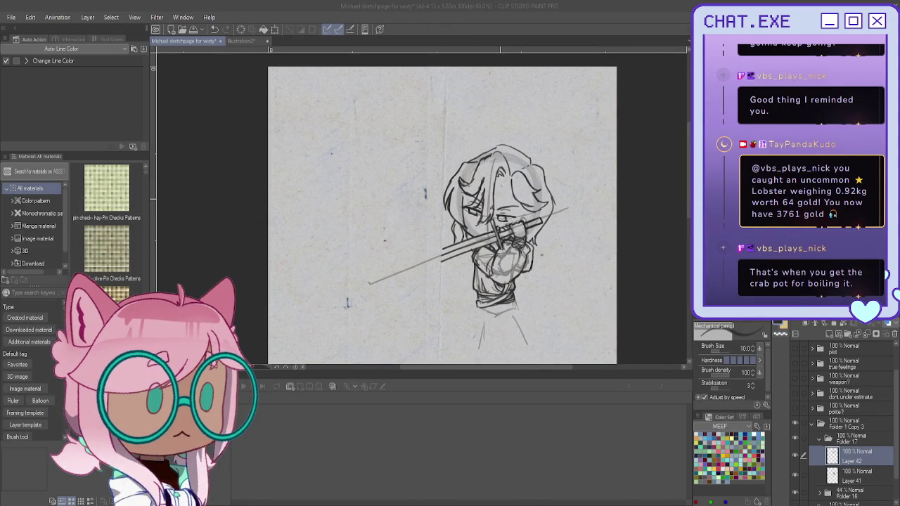
left_click(823, 440)
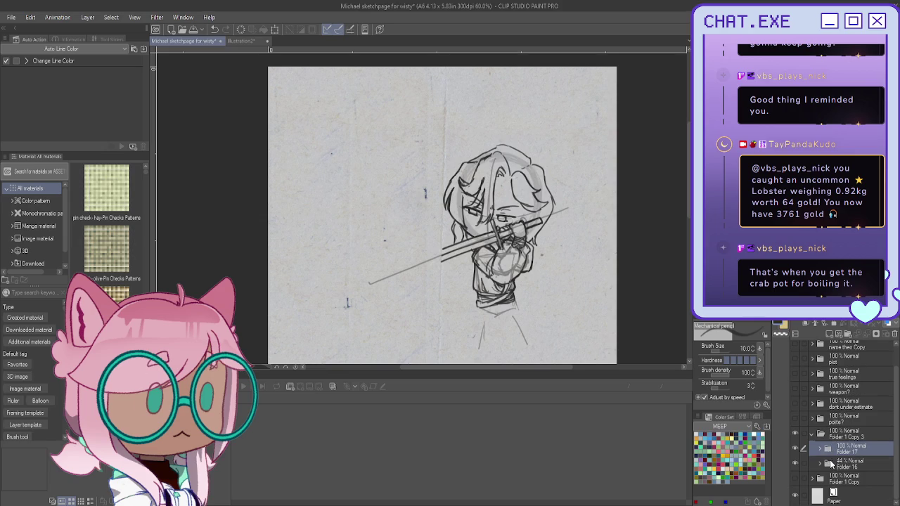
Create a new Folder 18 containing Layer 43 above Folder 16
left_click(838, 465)
left_click(835, 337)
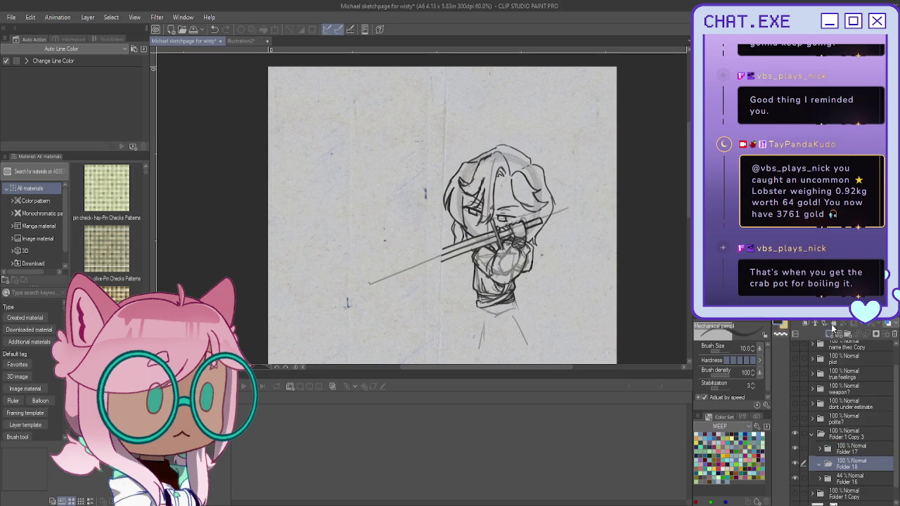
left_click(830, 330)
scroll(442, 215, "up", 2)
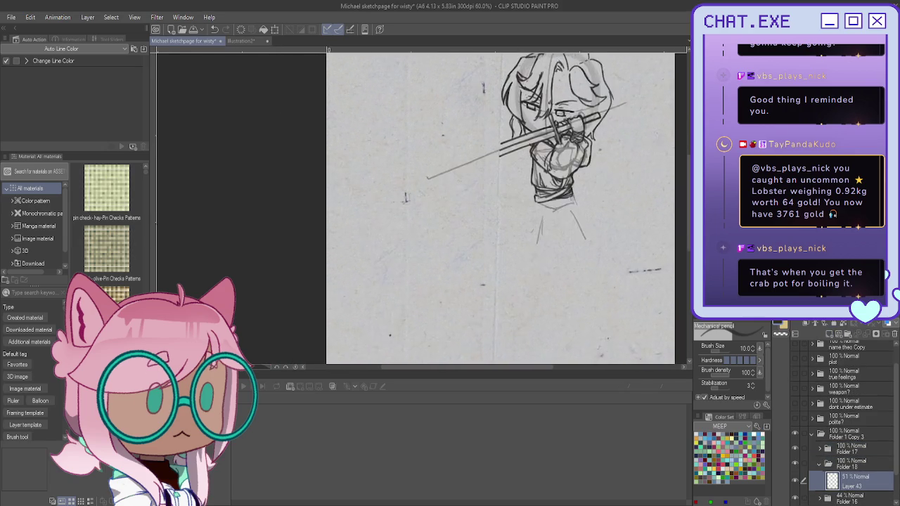
scroll(443, 215, "down", 1)
scroll(443, 215, "up", 1)
scroll(442, 215, "up", 2)
scroll(532, 190, "up", 1)
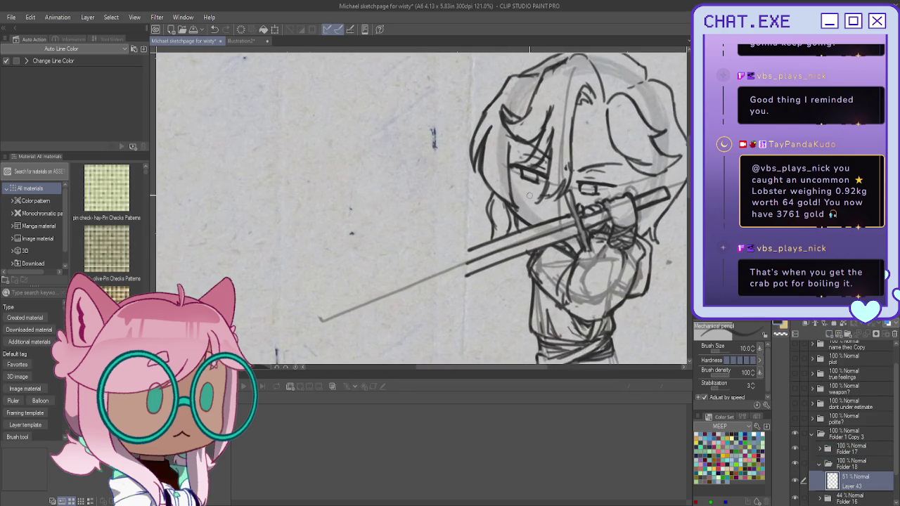
scroll(531, 190, "up", 1)
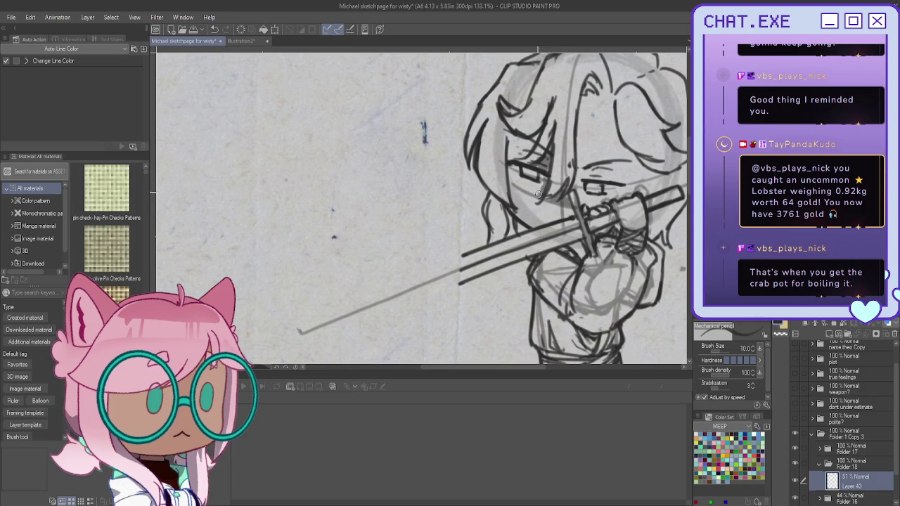
Shade grey around the character's left eye and across the hair
left_click_drag(536, 182, 513, 180)
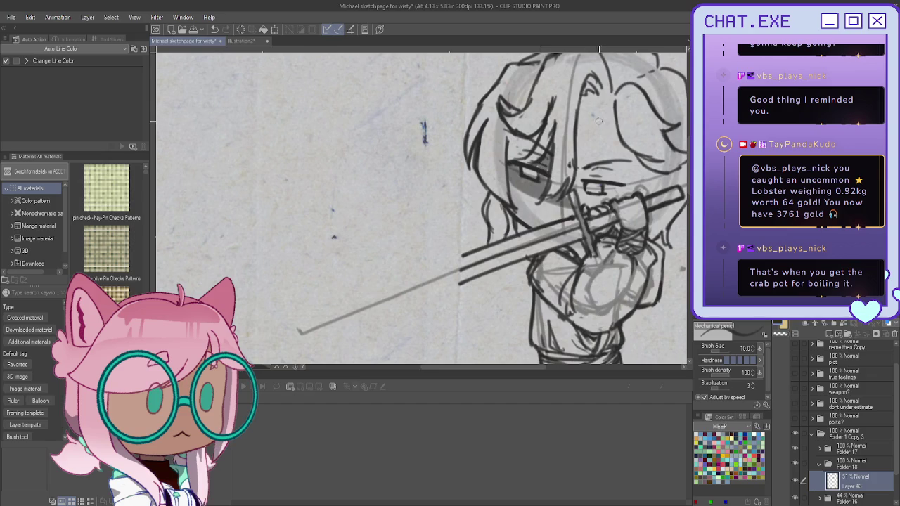
mouse_move(611, 102)
left_mouse_down()
mouse_move(648, 196)
mouse_move(578, 199)
mouse_move(580, 113)
mouse_move(599, 93)
mouse_move(620, 153)
mouse_move(612, 111)
mouse_move(620, 136)
mouse_move(608, 173)
mouse_move(594, 179)
mouse_move(580, 170)
mouse_move(591, 91)
mouse_move(606, 183)
left_mouse_up()
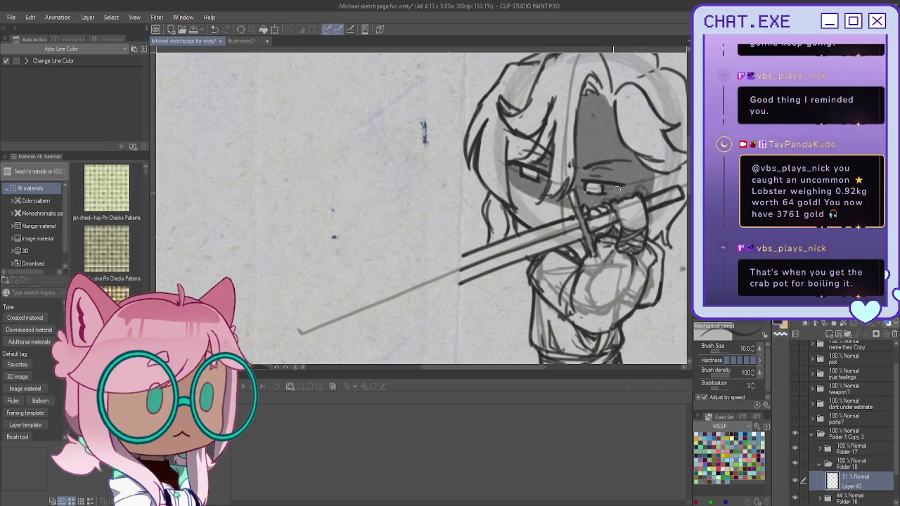
scroll(495, 152, "down", 3)
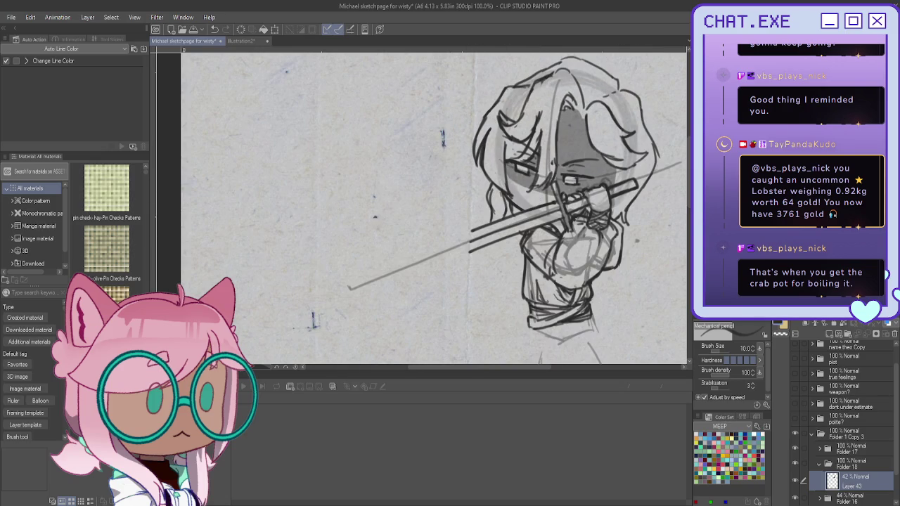
scroll(508, 244, "up", 1)
scroll(524, 239, "up", 1)
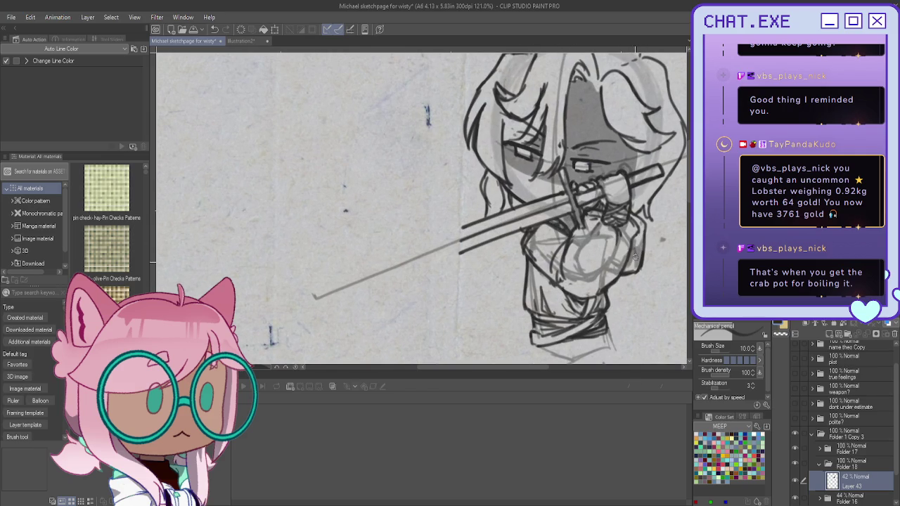
Shade the shirt and chest with soft grey strokes
mouse_move(604, 310)
left_mouse_down()
mouse_move(552, 286)
mouse_move(572, 298)
left_mouse_up()
left_click_drag(622, 265, 588, 278)
left_click_drag(574, 246, 594, 274)
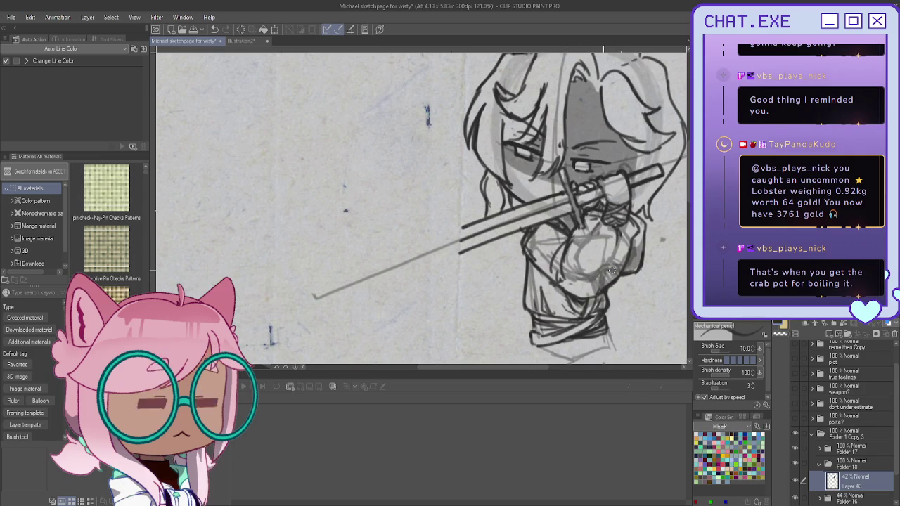
mouse_move(601, 290)
left_mouse_down()
mouse_move(573, 263)
mouse_move(568, 297)
mouse_move(573, 258)
left_mouse_up()
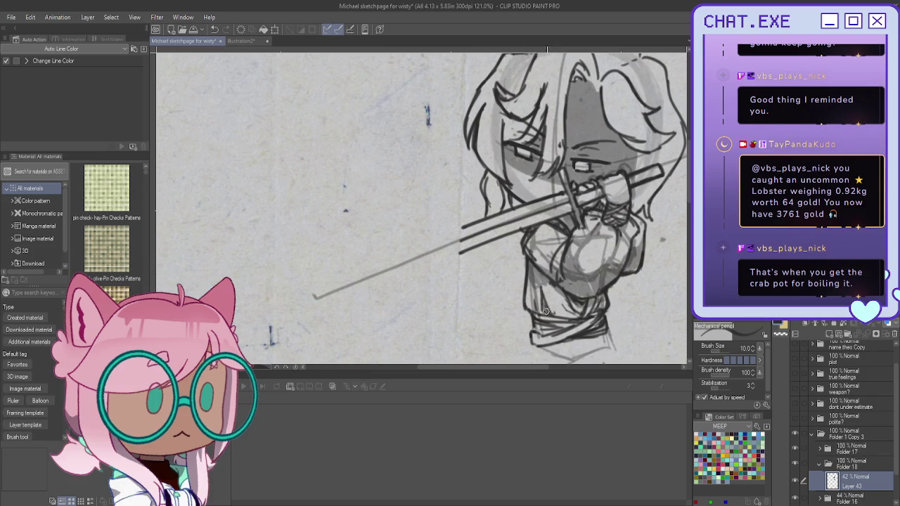
scroll(540, 301, "down", 1)
scroll(540, 301, "down", 1)
scroll(540, 301, "down", 1)
scroll(593, 352, "down", 1)
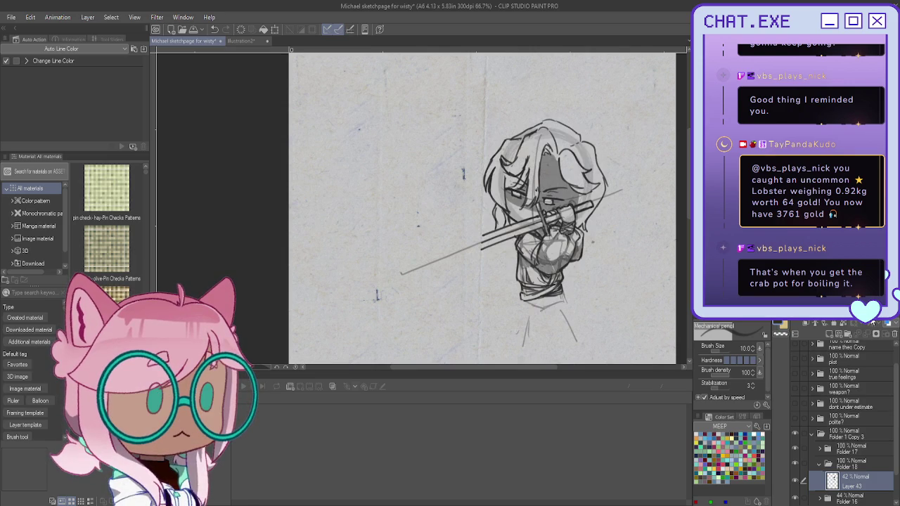
scroll(482, 208, "right", 2)
scroll(464, 209, "left", 1)
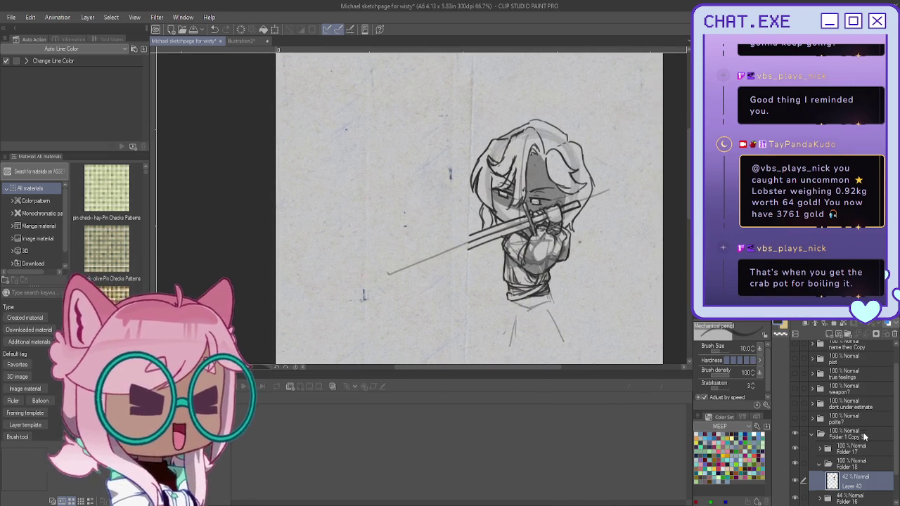
scroll(816, 463, "down", 3)
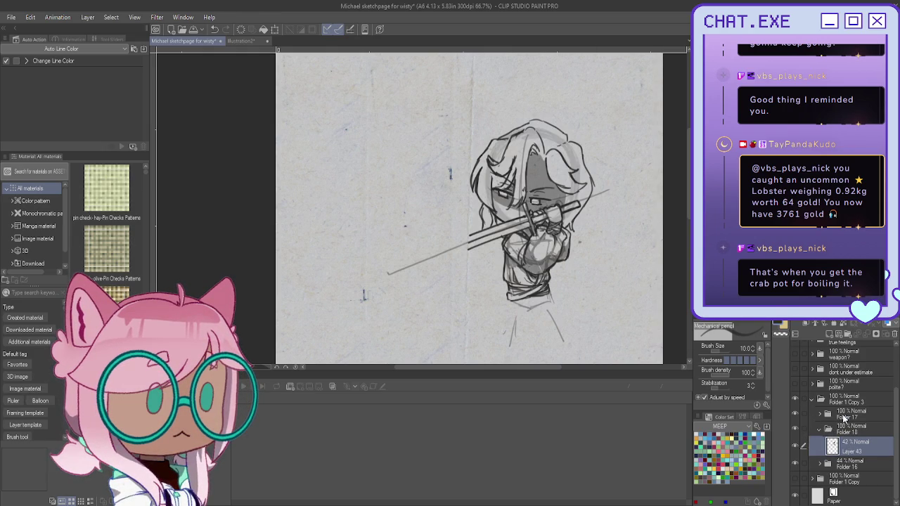
left_click(843, 417)
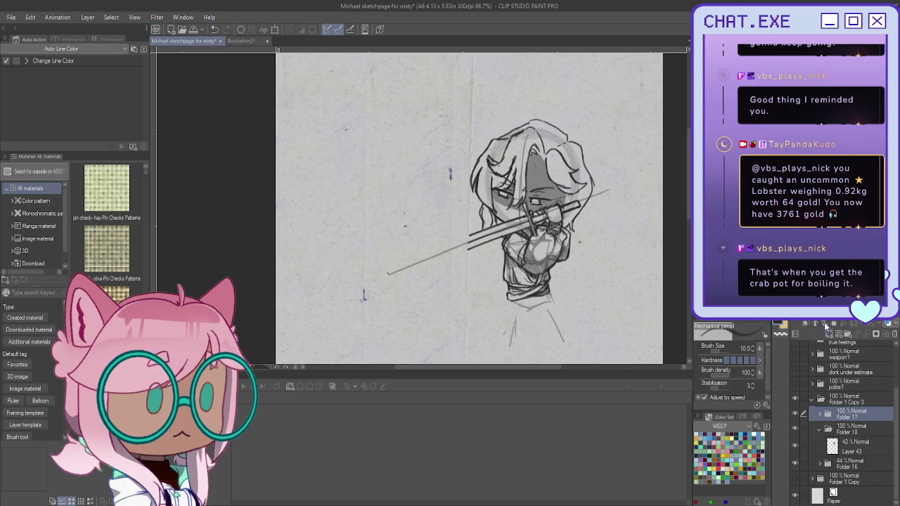
On a new layer, paint a yellow glow over the chibi's eyes and sword with a size-25 lighter pencil
left_click(825, 326)
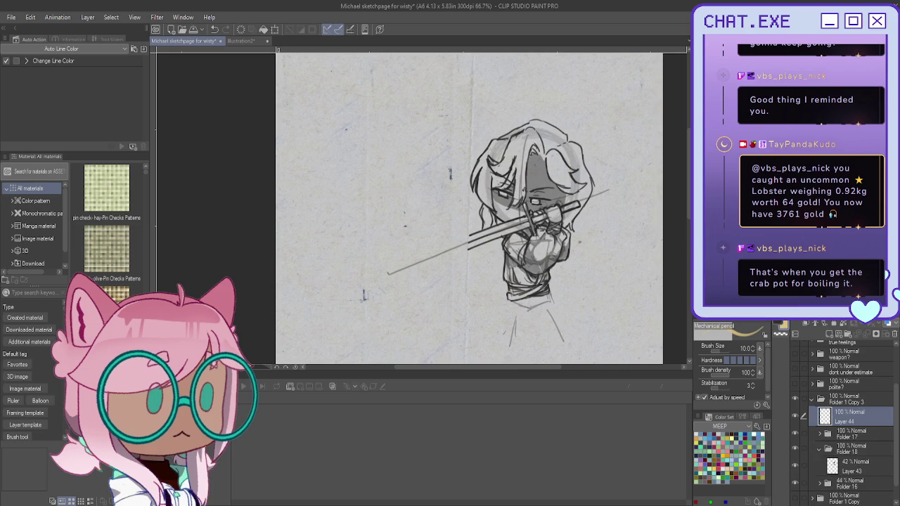
key("h")
scroll(320, 218, "up", 2)
scroll(319, 218, "up", 1)
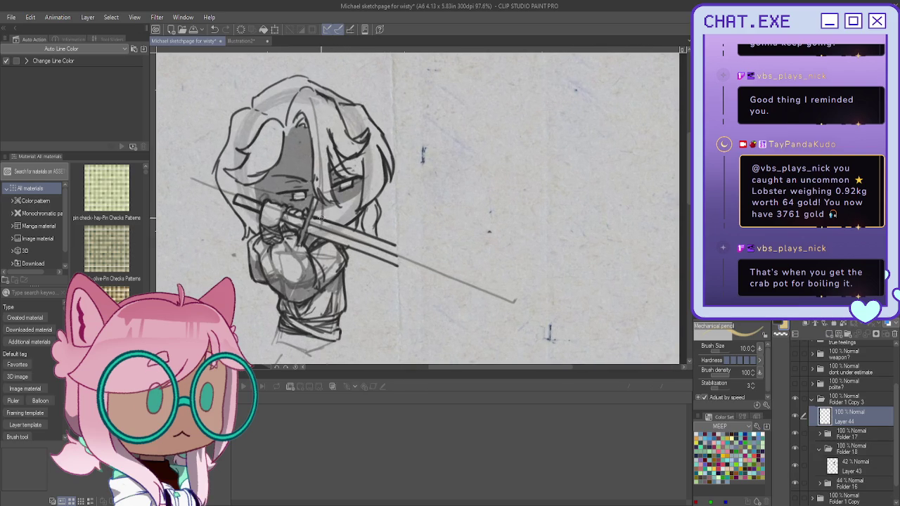
key("p")
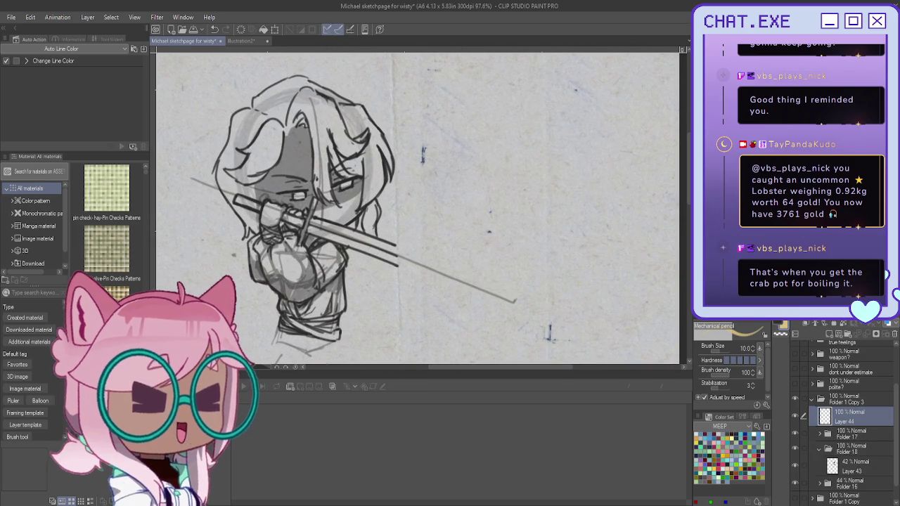
mouse_move(313, 221)
left_mouse_down()
mouse_move(324, 232)
mouse_move(380, 234)
mouse_move(415, 255)
mouse_move(390, 257)
left_mouse_up()
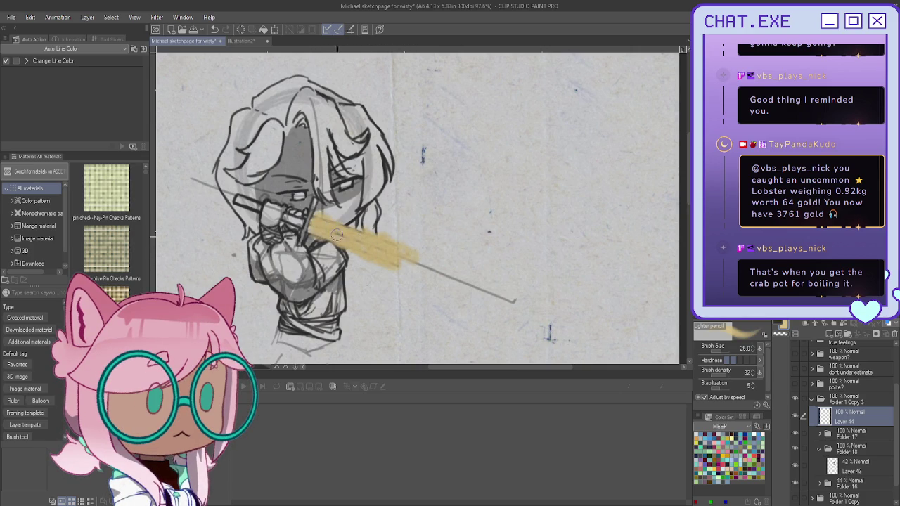
left_click_drag(349, 181, 290, 197)
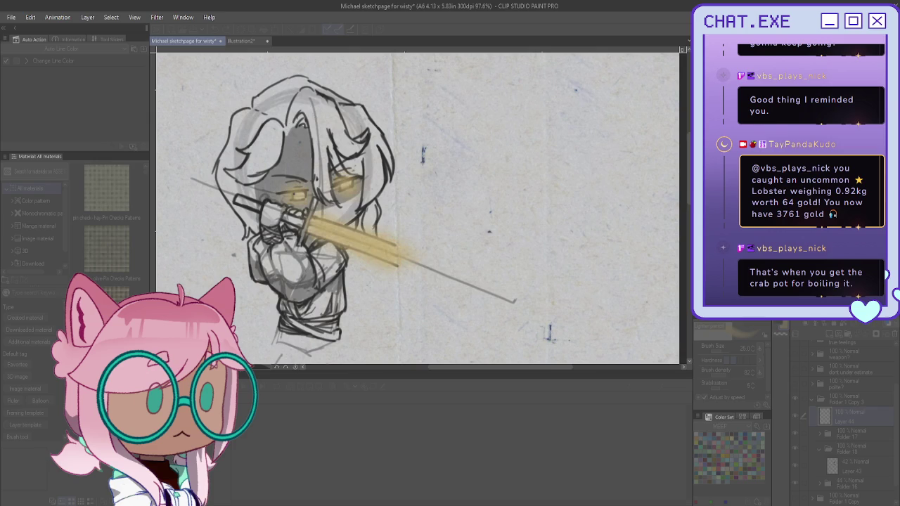
key("Return")
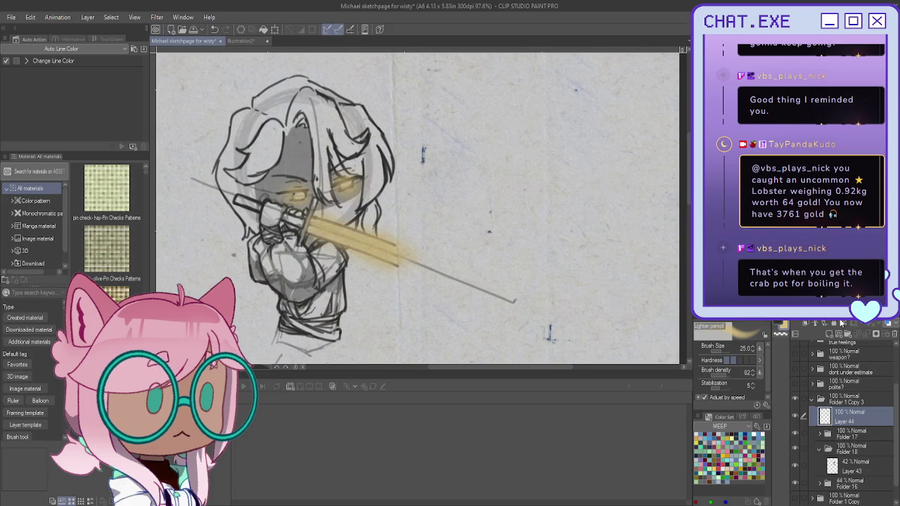
Fade the Layer 44 glow to 71% opacity
left_click_drag(865, 325, 843, 325)
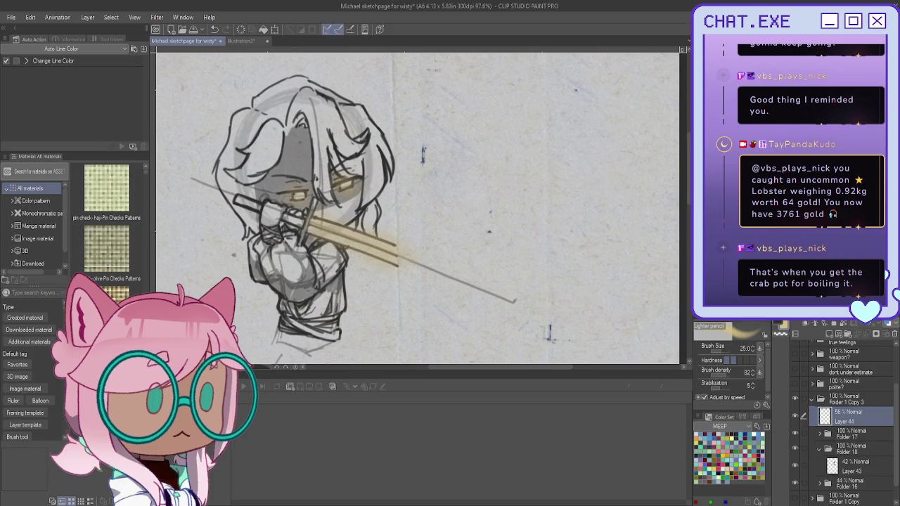
left_click_drag(843, 325, 848, 325)
key("h")
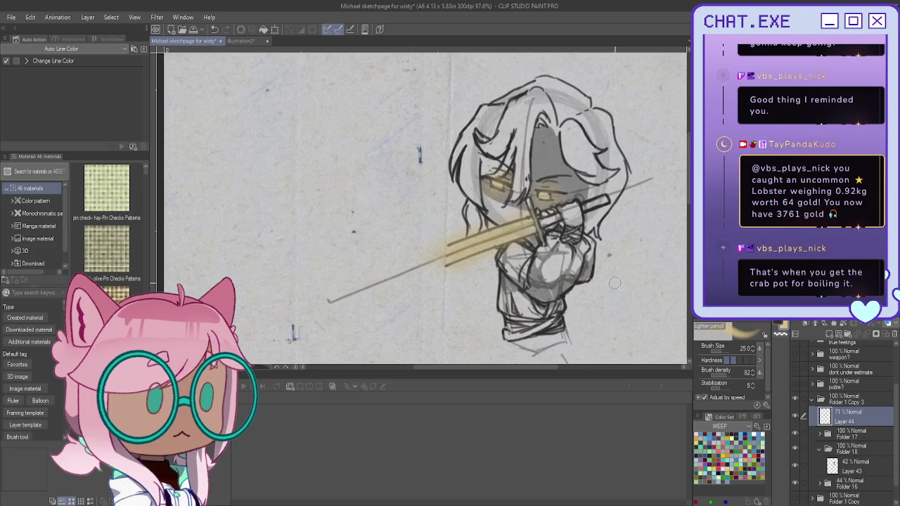
scroll(419, 278, "down", 2)
scroll(419, 279, "down", 2)
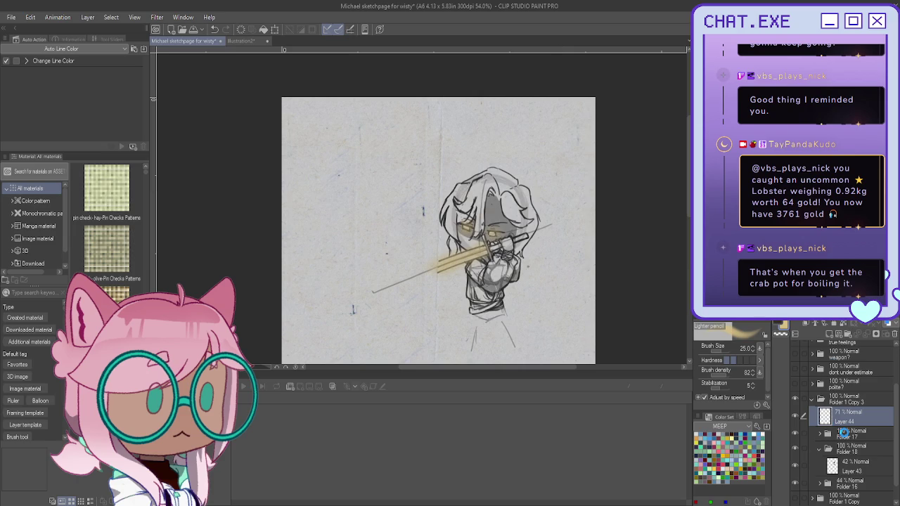
scroll(436, 210, "down", 3)
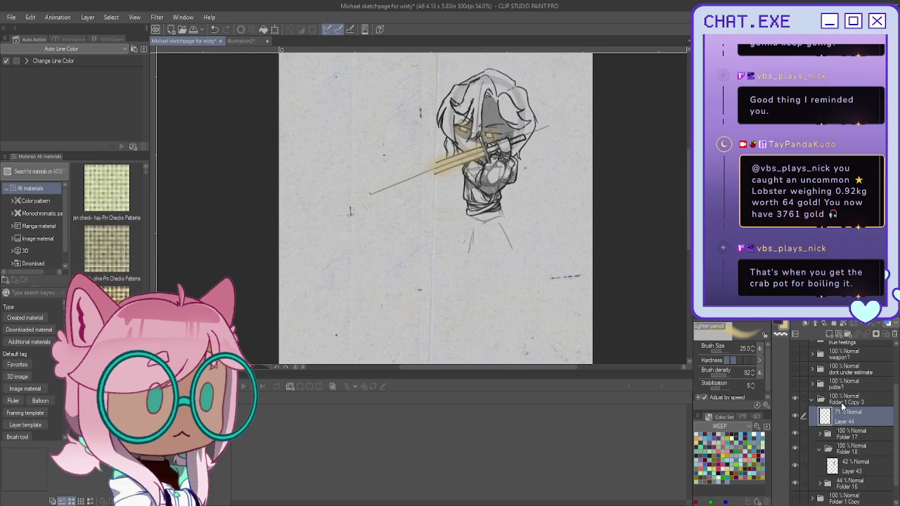
Rename the sword chibi's folder to 'protect mode' and collapse it
left_click(844, 401)
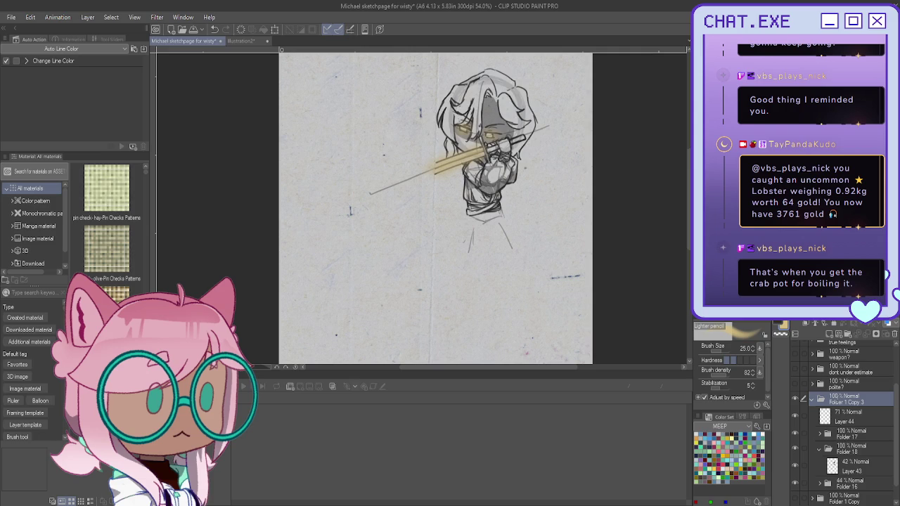
type("protect mode")
key("Return")
left_click(813, 399)
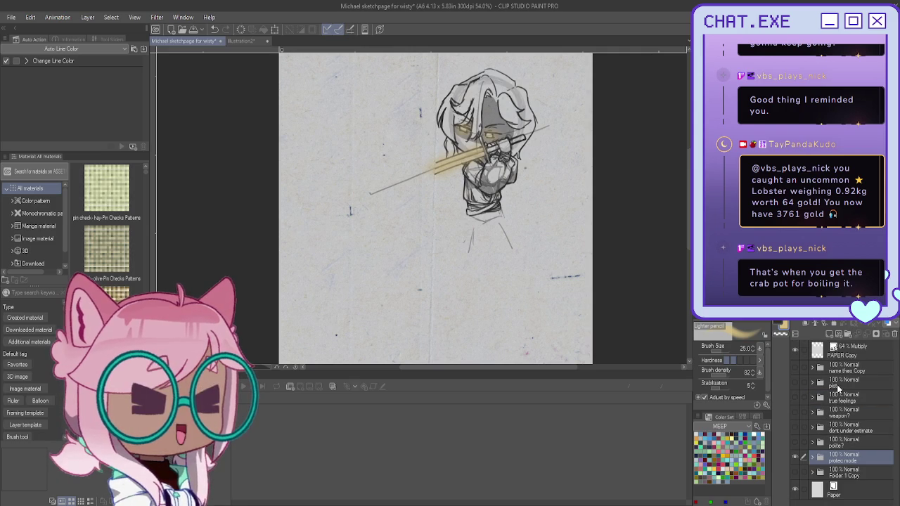
Move the sword chibi down toward the bottom of the page
key("k")
scroll(560, 203, "down", 1)
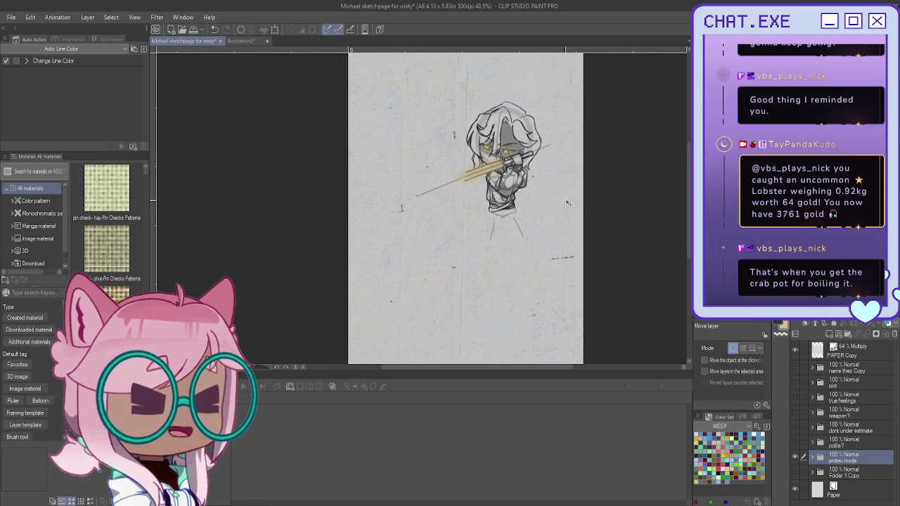
scroll(560, 203, "down", 1)
left_click_drag(560, 203, 530, 289)
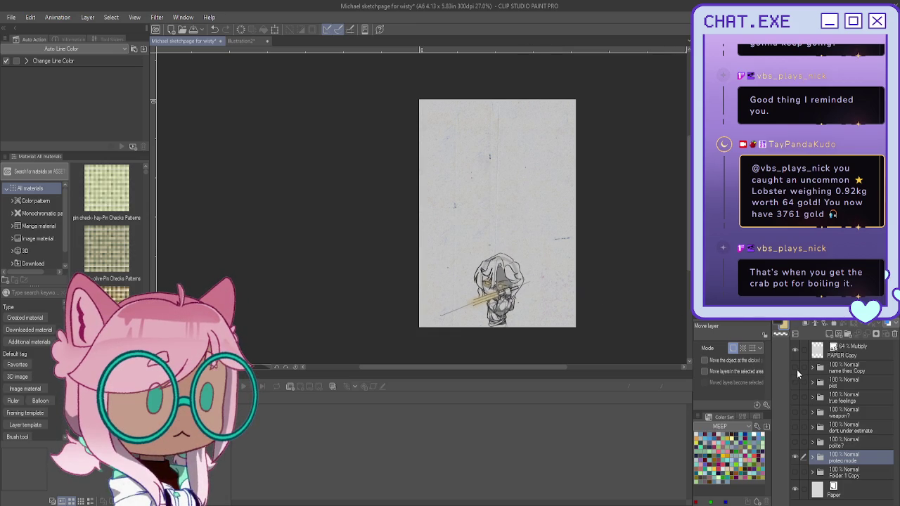
Show the hidden sketches and Michael title, and nudge the bottom-middle chibi into place
left_click(795, 411)
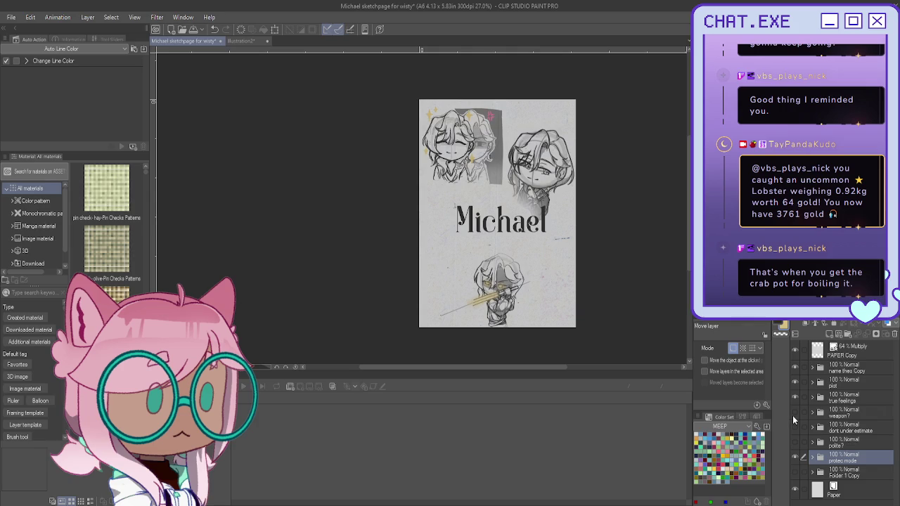
left_click(797, 443)
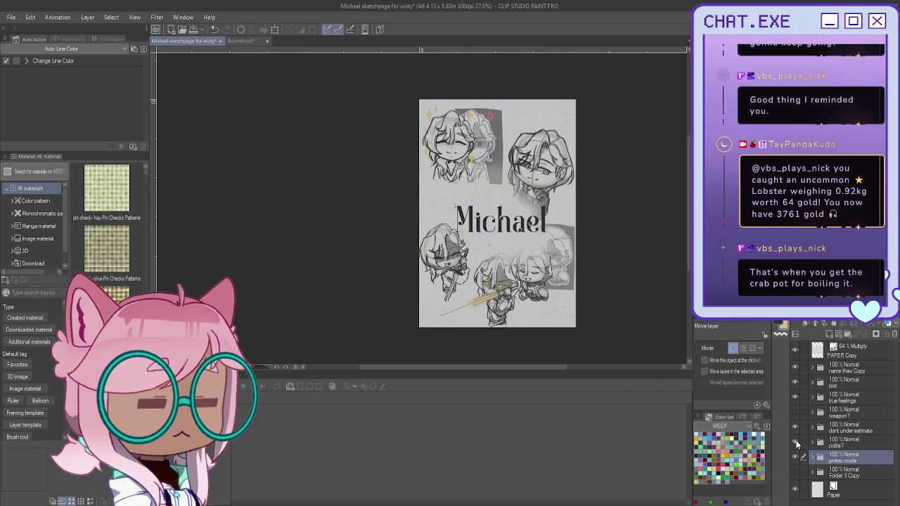
left_click_drag(613, 335, 607, 338)
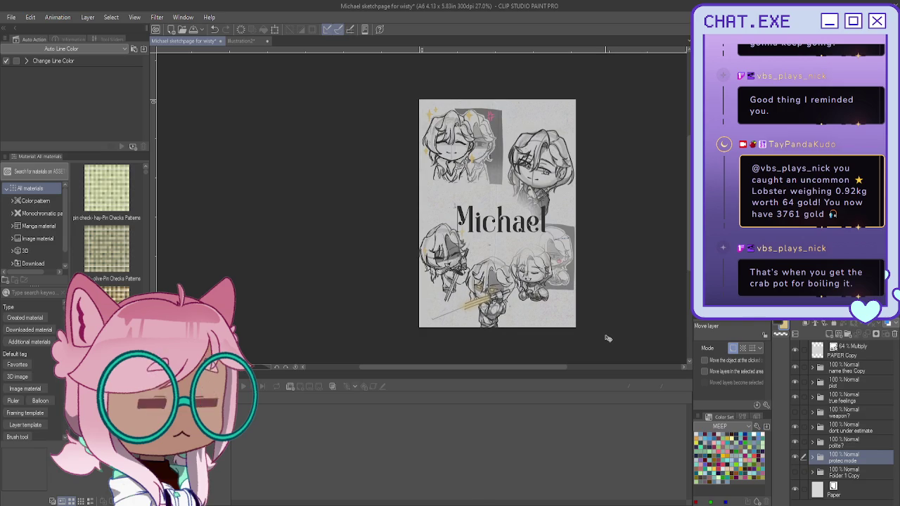
left_click_drag(608, 338, 607, 335)
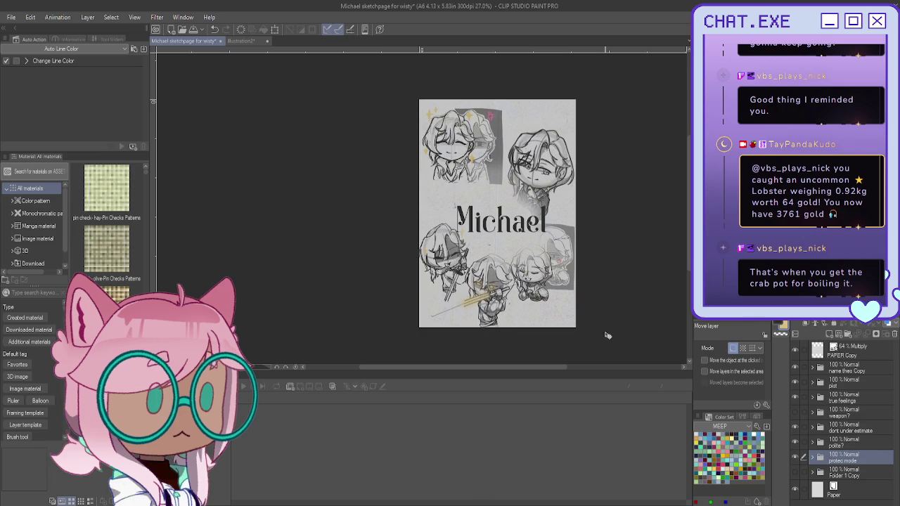
key("ctrl+t")
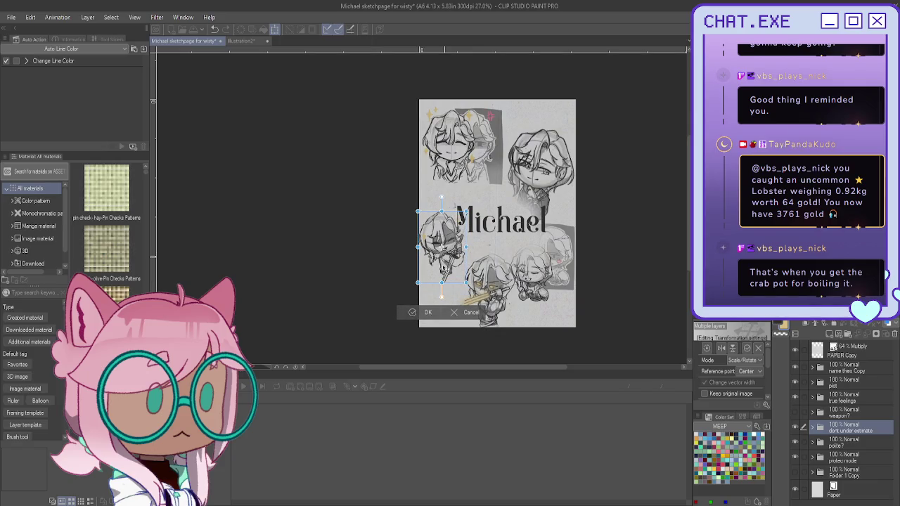
Enlarge and commit the left chibi, then select Layer 15 Copy 2 in the title folder
left_click_drag(443, 270, 445, 253)
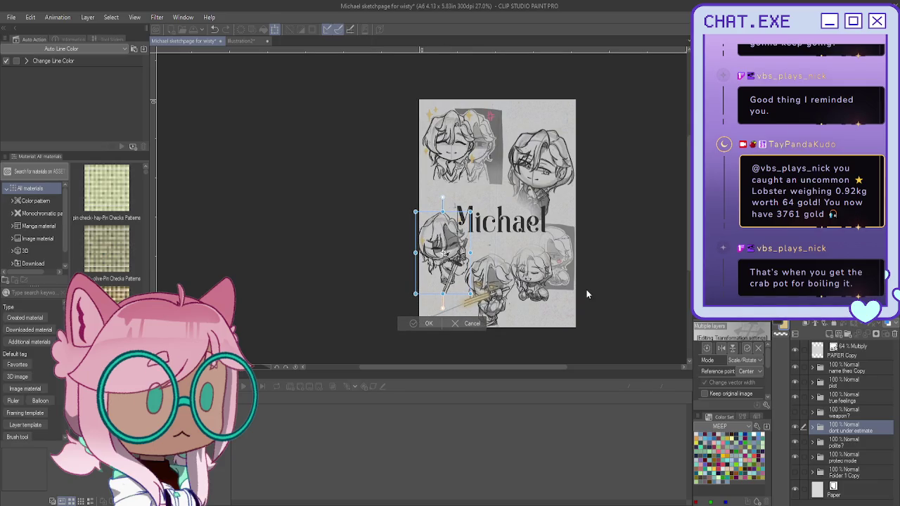
key("Return")
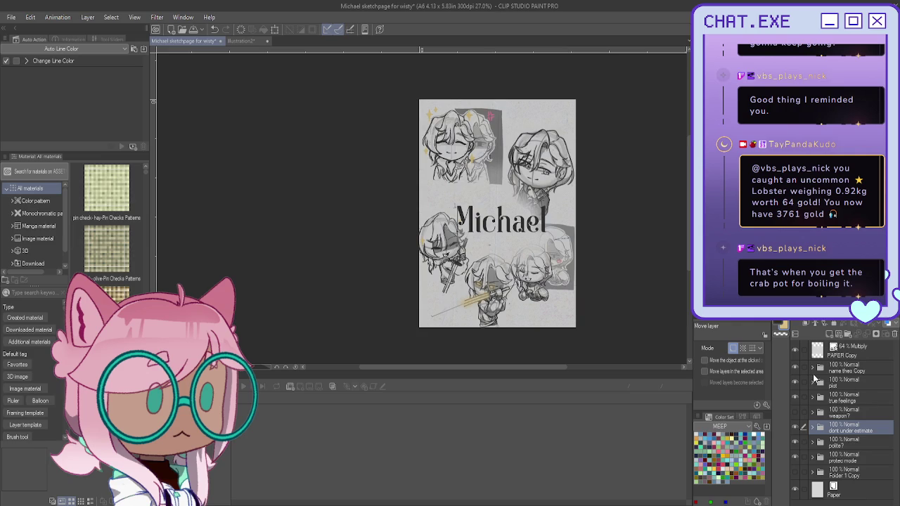
left_click(813, 369)
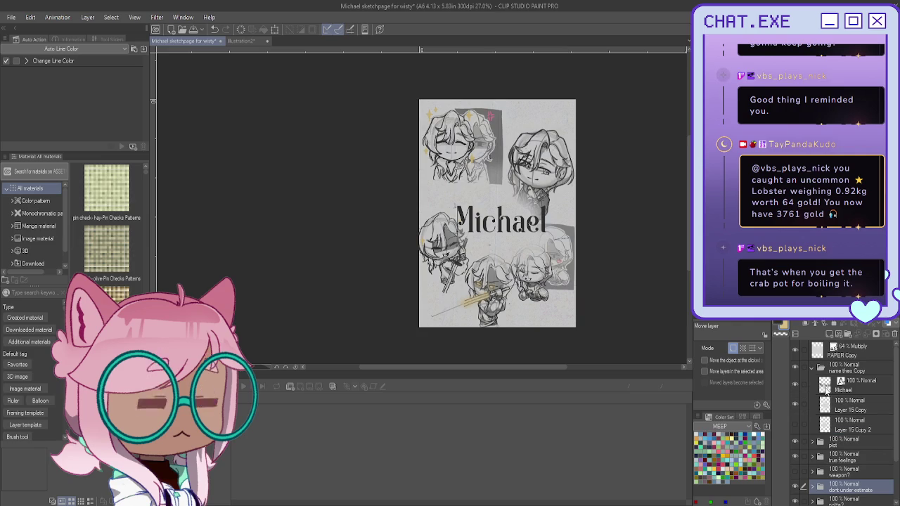
left_click(852, 424)
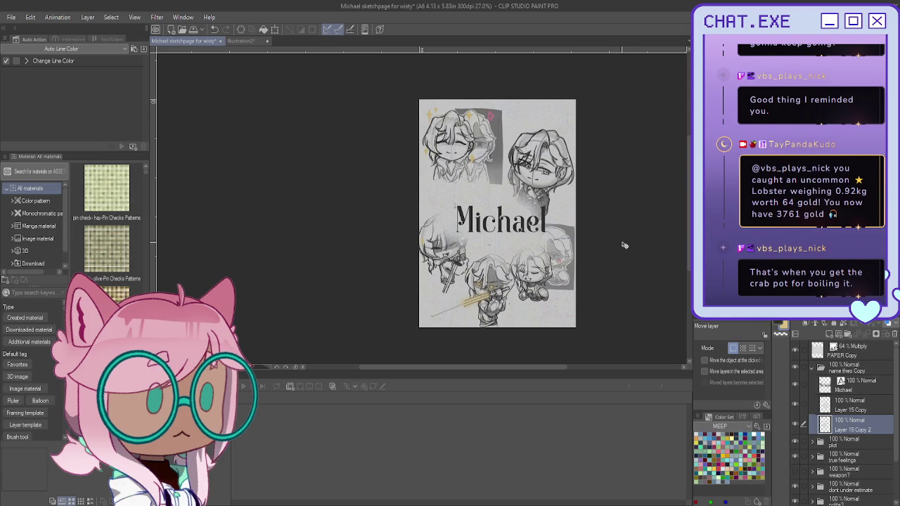
key("alt+bracketright")
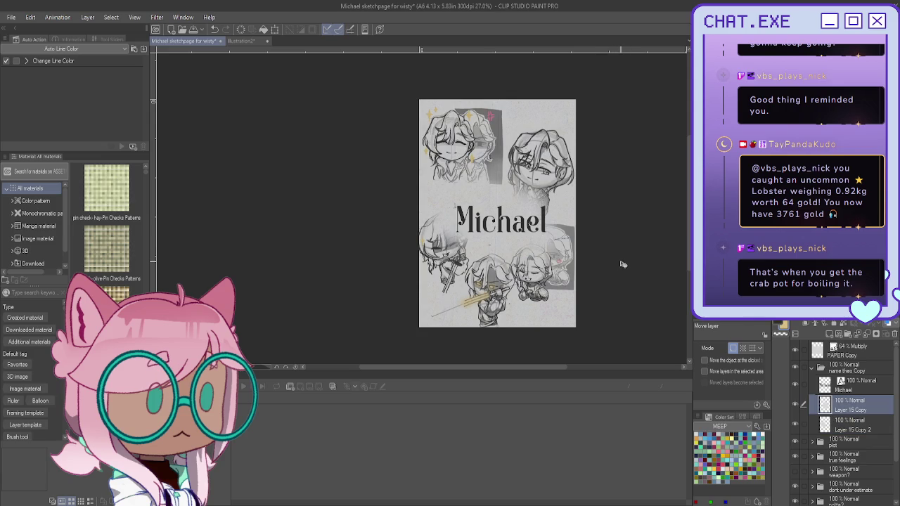
left_click(846, 428)
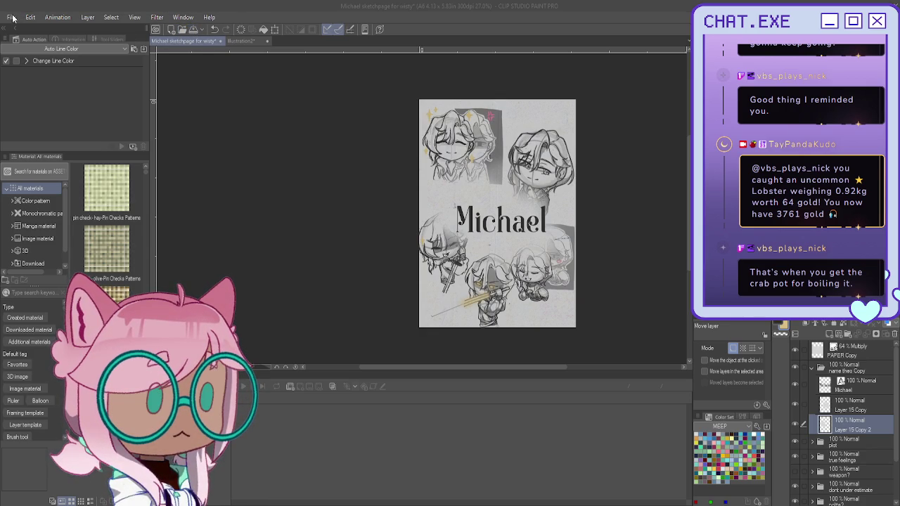
Save the Michael character sheet and switch to the Illustration2 document
key("ctrl+s")
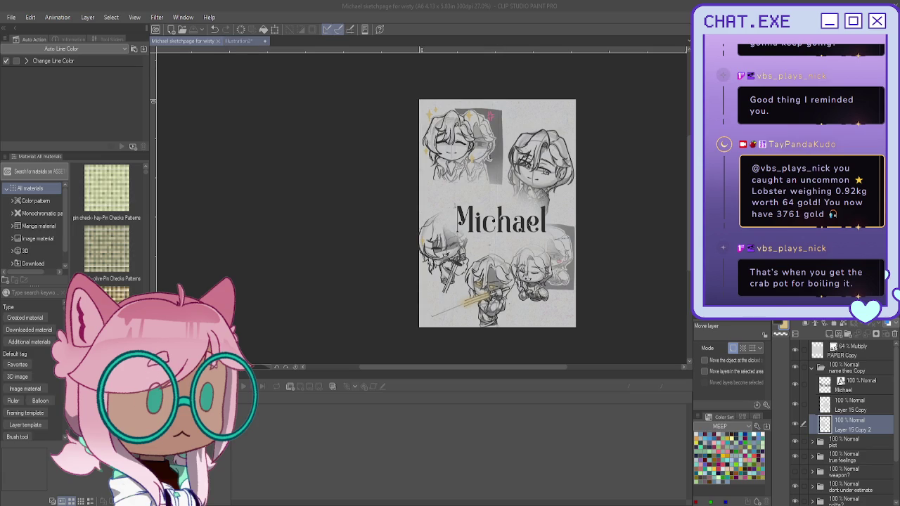
left_click(232, 40)
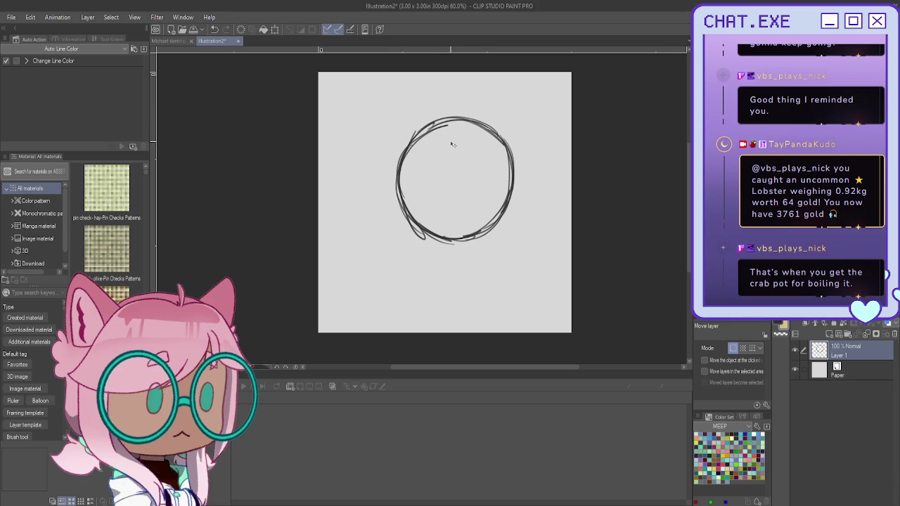
Draw vertical and horizontal cross guides through the head circle with the lighter pencil
left_click_drag(452, 155, 448, 146)
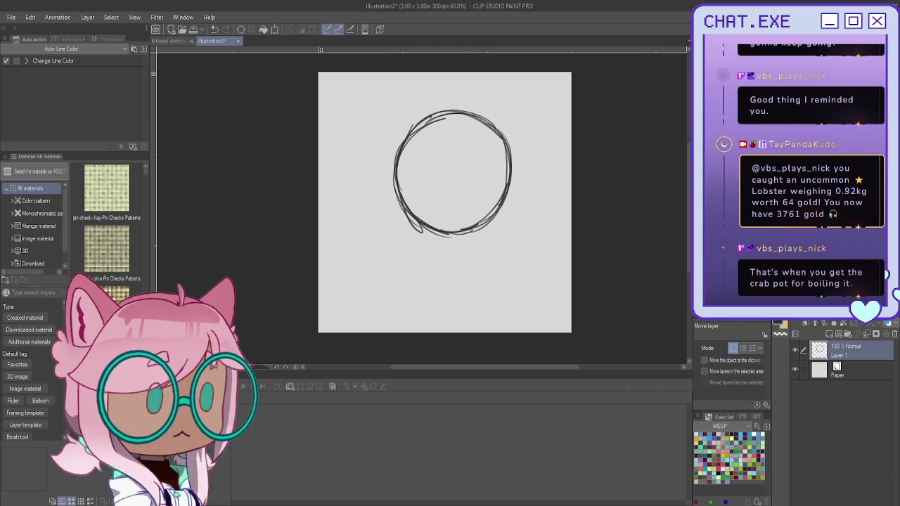
key("p")
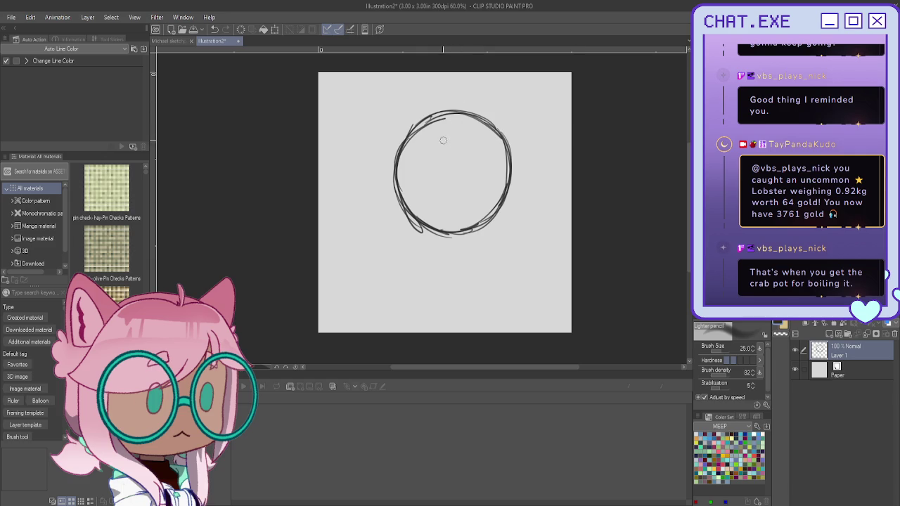
left_click_drag(445, 117, 436, 229)
key("ctrl+z")
key("ctrl+z")
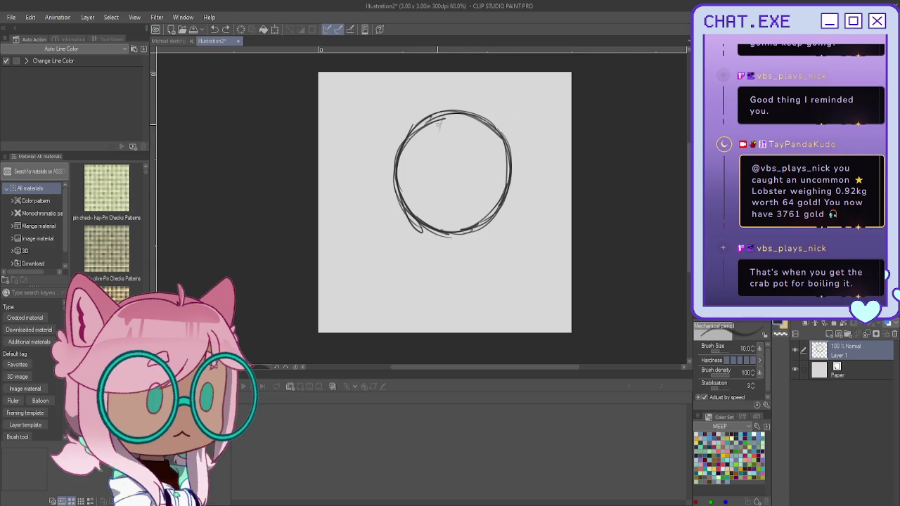
left_click_drag(451, 107, 436, 250)
mouse_move(508, 193)
left_mouse_down()
mouse_move(389, 187)
mouse_move(506, 193)
left_mouse_up()
mouse_move(398, 180)
left_mouse_down()
mouse_move(497, 187)
mouse_move(398, 182)
left_mouse_up()
left_click_drag(512, 196, 389, 186)
mouse_move(406, 116)
left_mouse_down()
mouse_move(396, 170)
mouse_move(403, 212)
mouse_move(443, 238)
left_mouse_up()
mouse_move(412, 118)
left_mouse_down()
mouse_move(402, 139)
mouse_move(407, 166)
left_mouse_up()
Fade the sketch layer to 36%, add a neck line below, and group it into a folder
left_click_drag(850, 335, 837, 334)
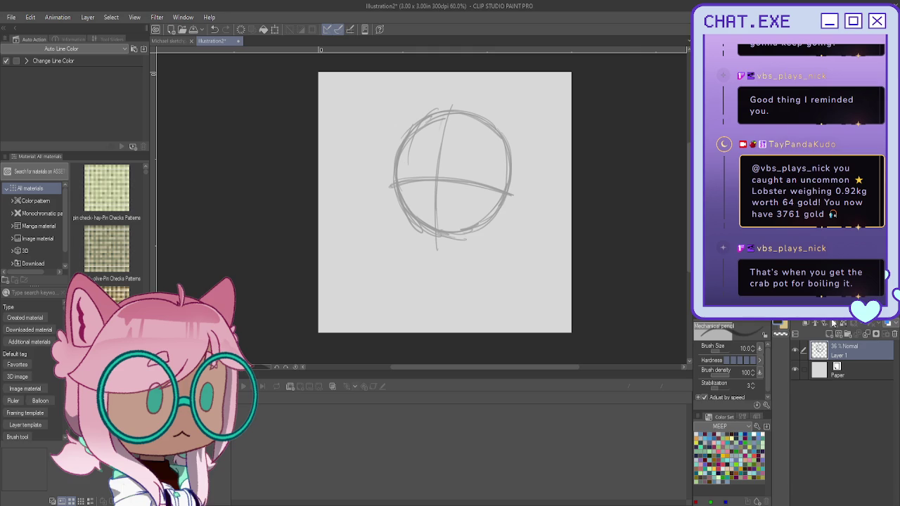
scroll(404, 216, "up", 1)
scroll(404, 216, "down", 2)
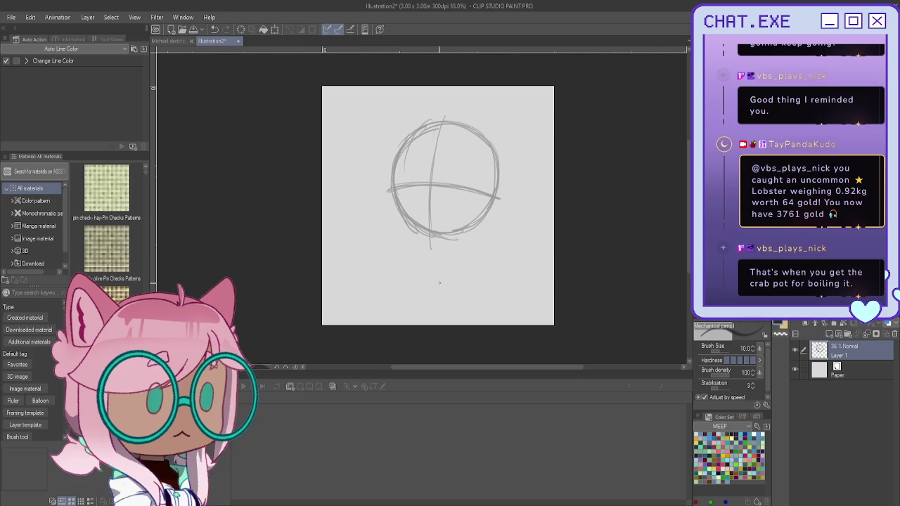
left_click_drag(441, 256, 444, 323)
scroll(396, 152, "up", 1)
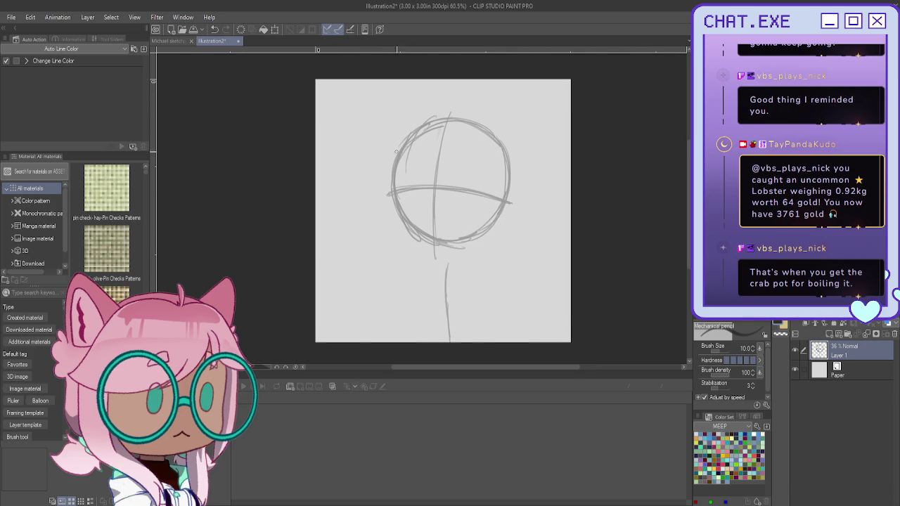
left_click(847, 333)
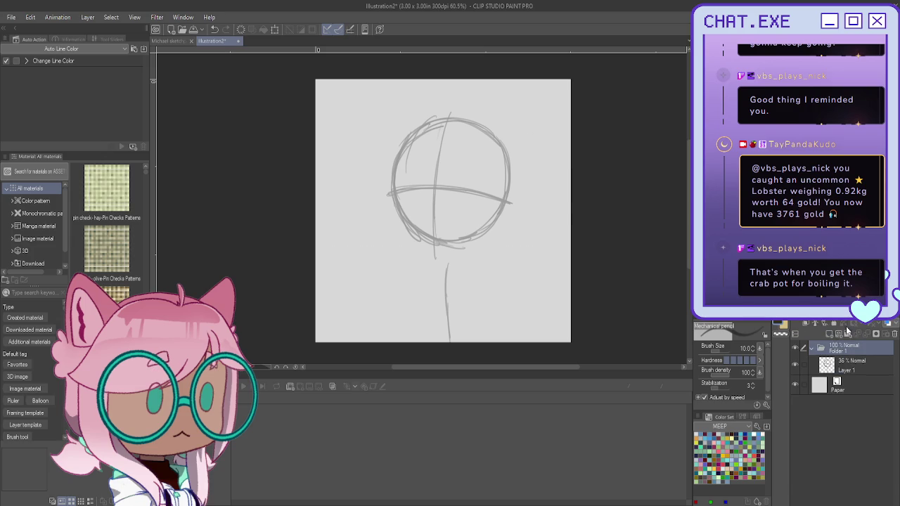
Nest Layer 1 in Folder 1, then on a new layer draw the face sides and pointed jaw
left_click_drag(844, 346, 839, 360)
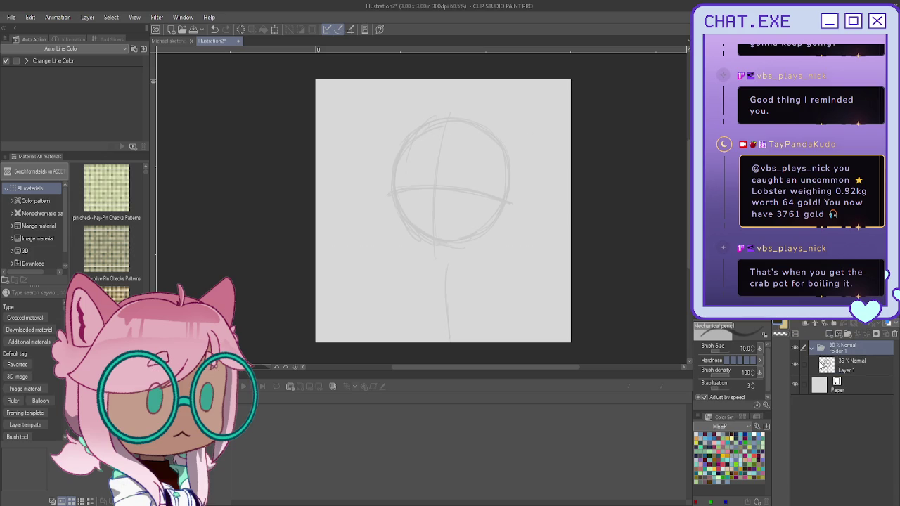
left_click(827, 336)
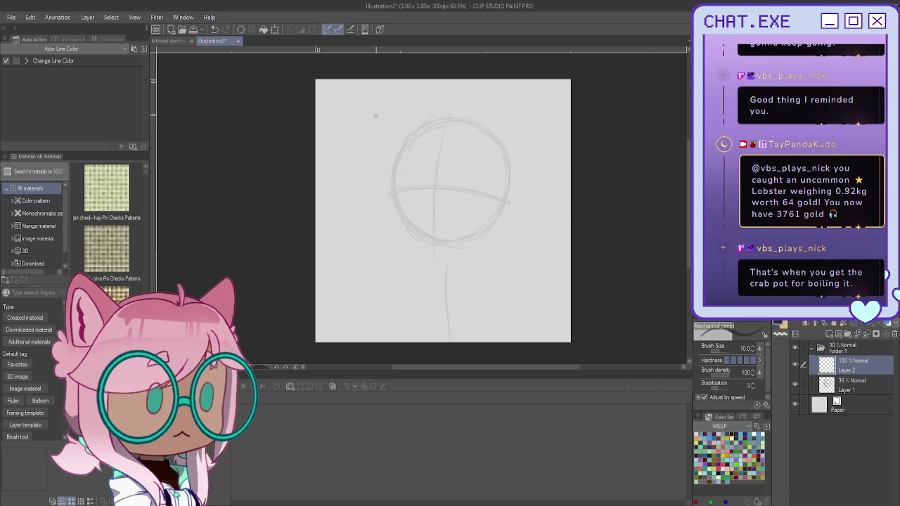
mouse_move(396, 144)
left_mouse_down()
mouse_move(394, 209)
mouse_move(430, 258)
left_mouse_up()
mouse_move(495, 198)
left_mouse_down()
mouse_move(490, 219)
mouse_move(443, 261)
mouse_move(417, 249)
mouse_move(436, 265)
left_mouse_up()
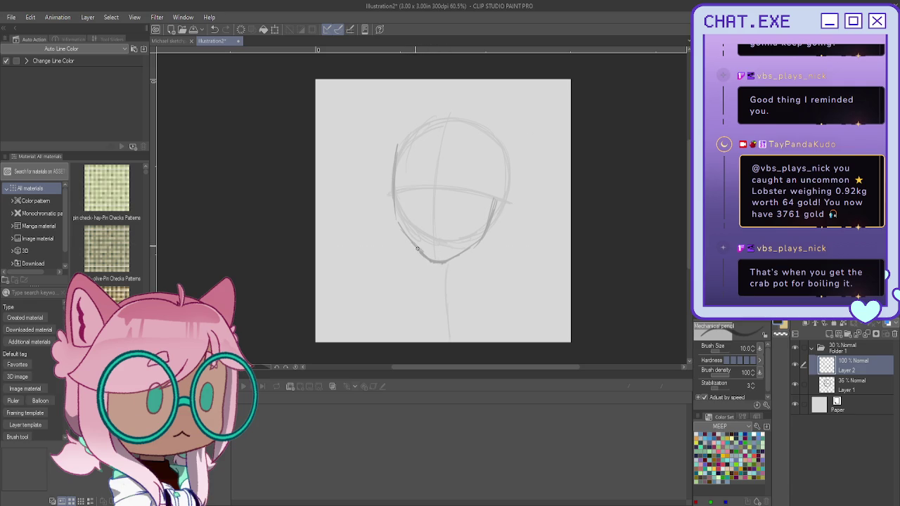
left_click_drag(394, 217, 411, 239)
mouse_move(397, 195)
left_mouse_down()
mouse_move(400, 224)
mouse_move(423, 257)
left_mouse_up()
left_click_drag(392, 215, 434, 271)
Free Transform the face outline taller and slightly wider to fit the head circle
key("ctrl+shift+t")
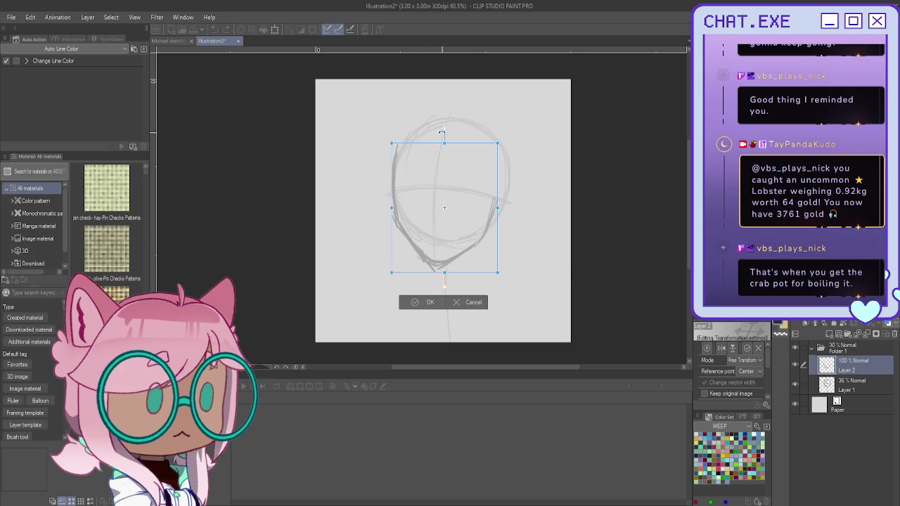
left_click_drag(442, 134, 443, 121)
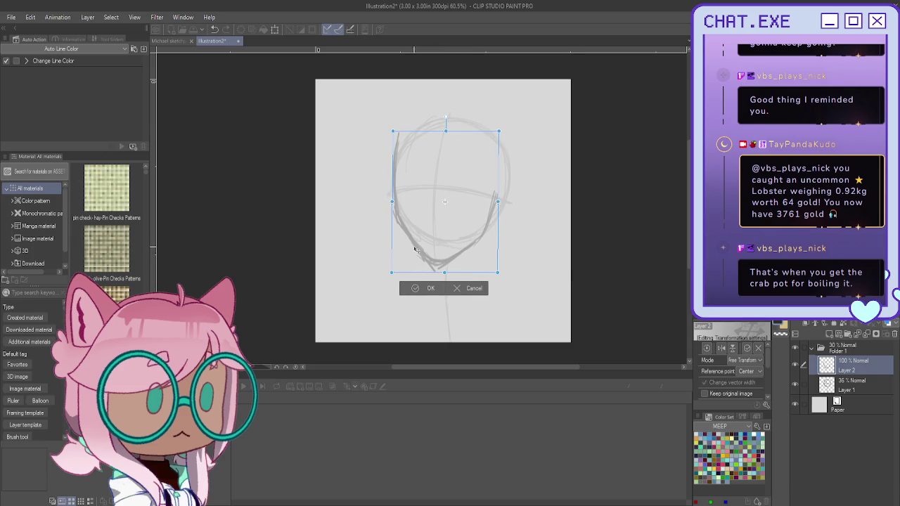
left_click_drag(417, 250, 414, 259)
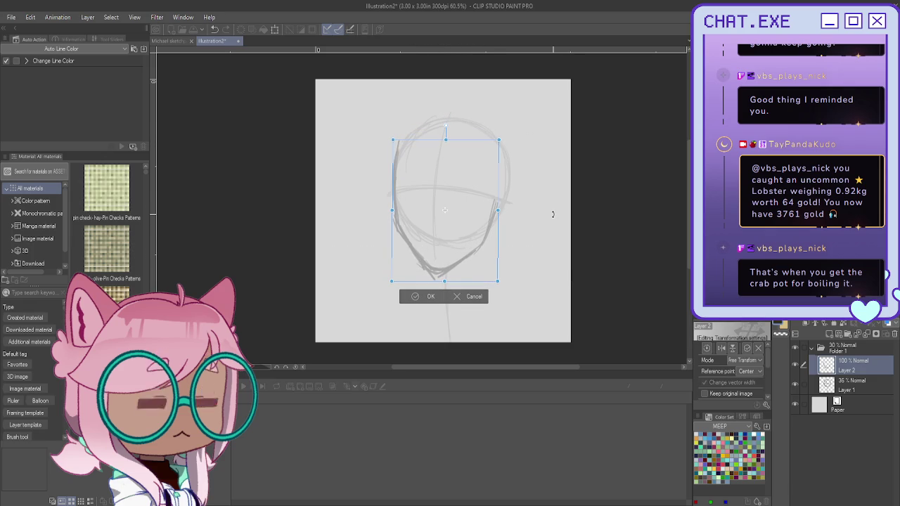
left_click_drag(499, 213, 504, 208)
left_click_drag(448, 140, 449, 139)
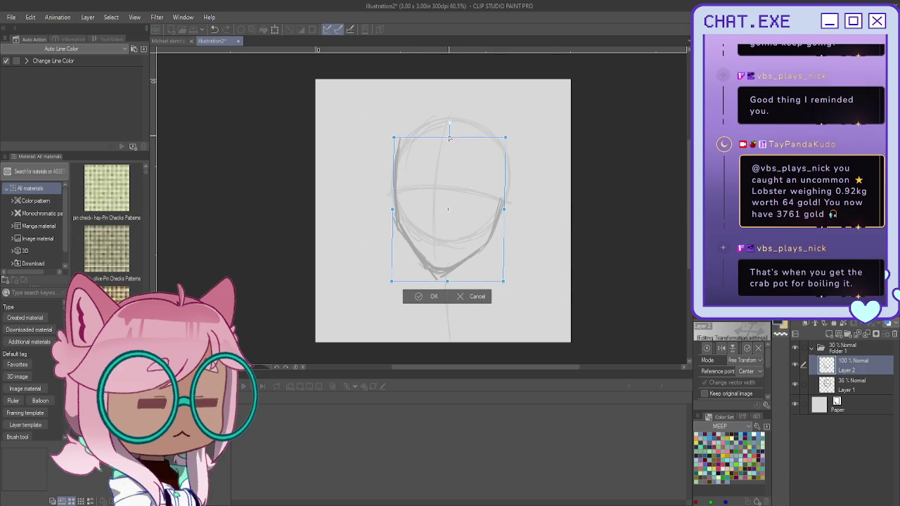
left_click_drag(393, 210, 395, 210)
left_click(418, 296)
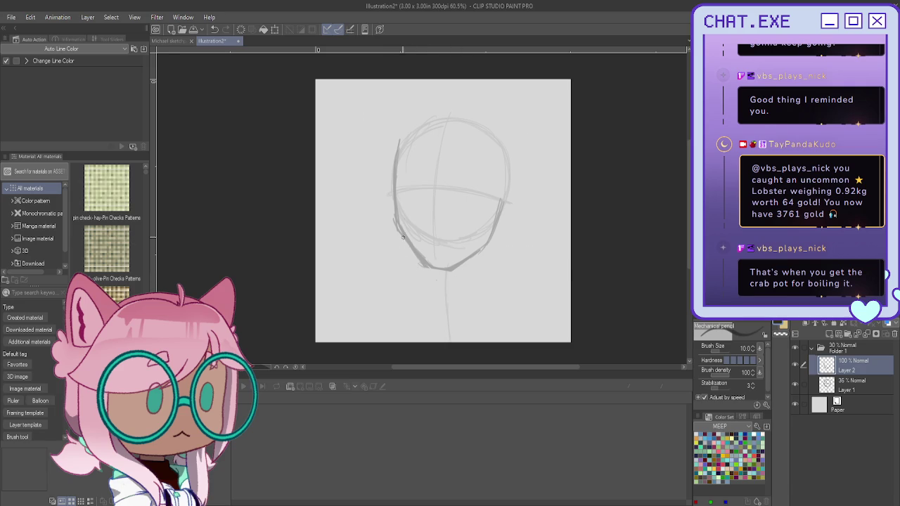
Darken the jawline and sketch a small nose, discarding the overly long mouth stroke
scroll(427, 277, "up", 1)
left_click_drag(419, 260, 435, 273)
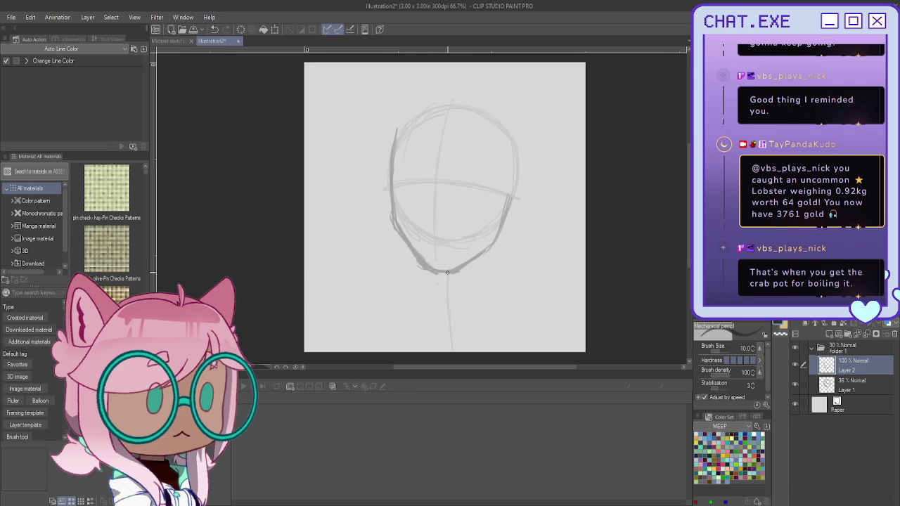
scroll(431, 203, "up", 1)
scroll(440, 140, "up", 3)
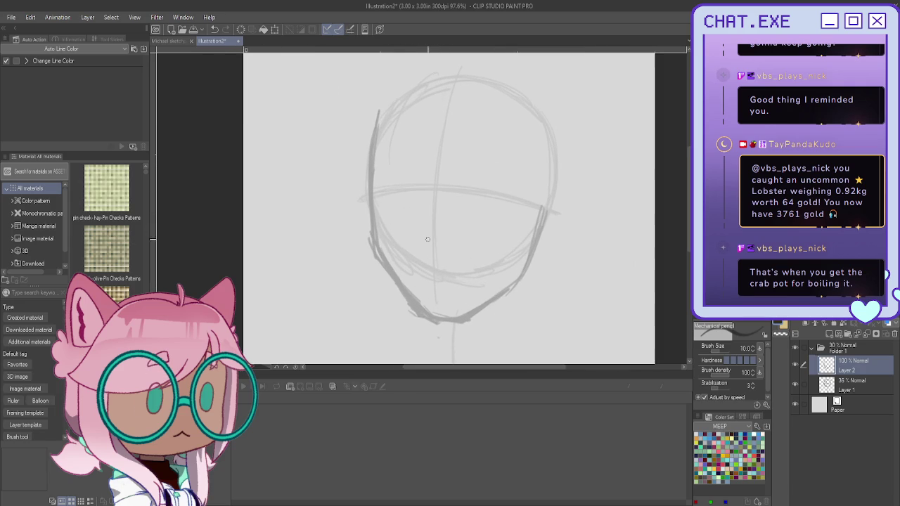
mouse_move(431, 227)
left_mouse_down()
mouse_move(422, 242)
mouse_move(431, 251)
left_mouse_up()
left_click_drag(444, 257, 454, 258)
key("ctrl+z")
Sketch long pointed elf ears on both sides of the face with inner lines
mouse_move(545, 209)
left_mouse_down()
mouse_move(621, 193)
mouse_move(546, 253)
left_mouse_up()
left_click_drag(613, 201, 537, 260)
left_click_drag(563, 203, 535, 234)
mouse_move(604, 193)
left_mouse_down()
mouse_move(617, 209)
mouse_move(532, 266)
left_mouse_up()
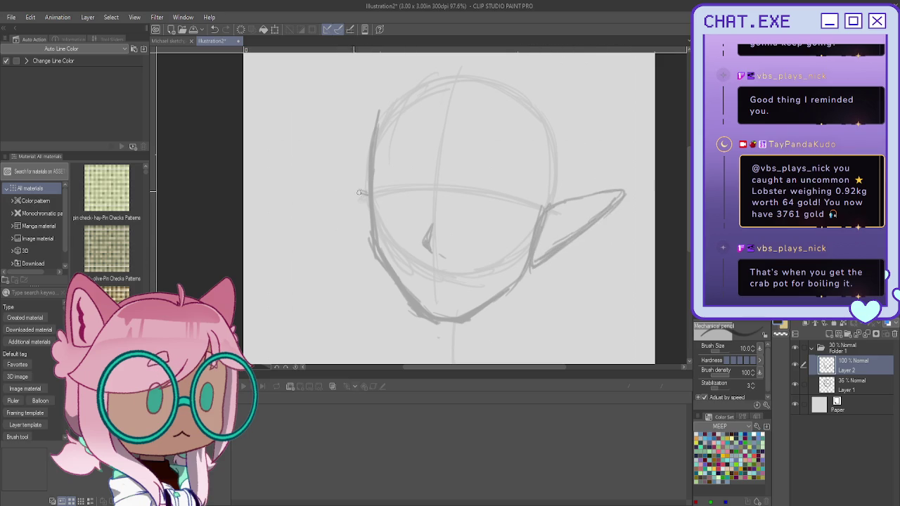
mouse_move(367, 202)
left_mouse_down()
mouse_move(309, 186)
mouse_move(347, 234)
mouse_move(370, 247)
mouse_move(309, 185)
mouse_move(292, 186)
mouse_move(367, 248)
left_mouse_up()
mouse_move(311, 192)
left_mouse_down()
mouse_move(367, 215)
mouse_move(365, 232)
left_mouse_up()
mouse_move(603, 196)
left_mouse_down()
mouse_move(547, 215)
mouse_move(545, 236)
left_mouse_up()
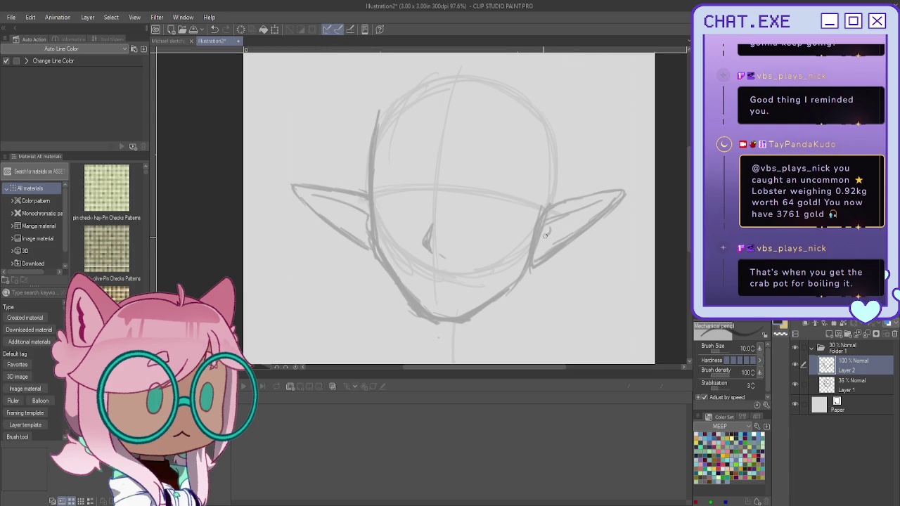
Lasso-select the chin area of the face sketch
mouse_move(443, 282)
left_mouse_down()
mouse_move(431, 280)
mouse_move(533, 279)
left_mouse_up()
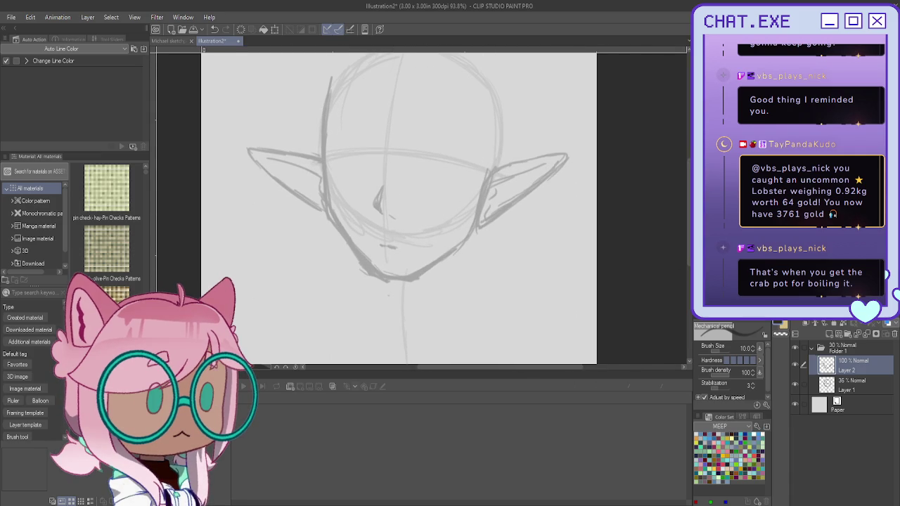
key("m")
mouse_move(467, 216)
left_mouse_down()
mouse_move(370, 222)
mouse_move(380, 223)
left_mouse_up()
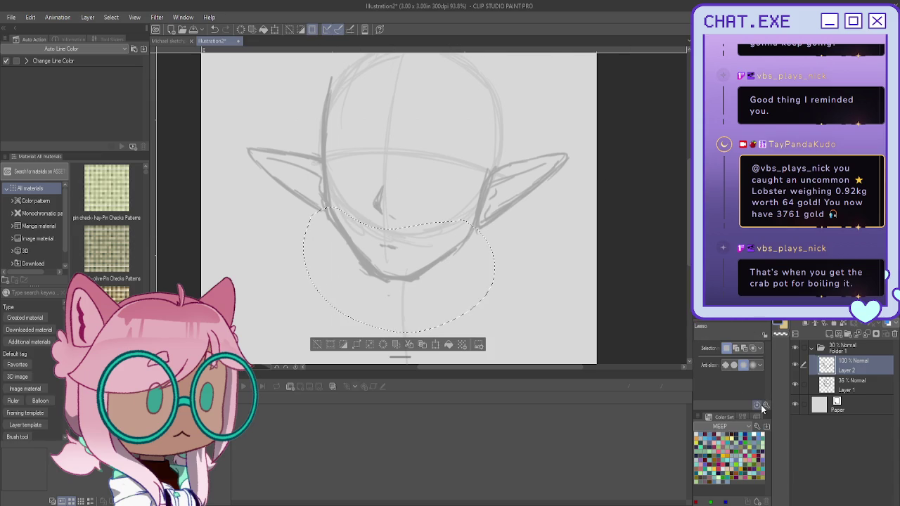
Stretch the selected chin downward and deselect
key("ctrl+t")
left_click_drag(399, 332, 398, 343)
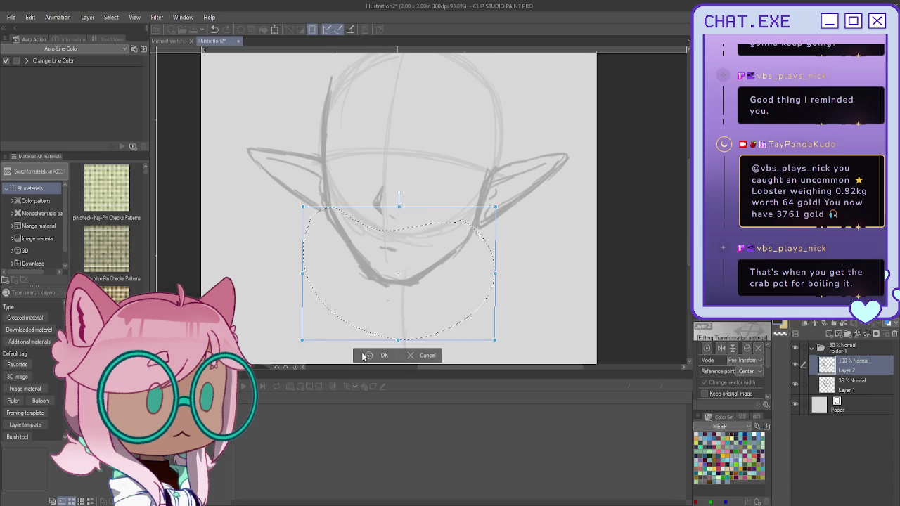
left_click(369, 356)
left_click(330, 345)
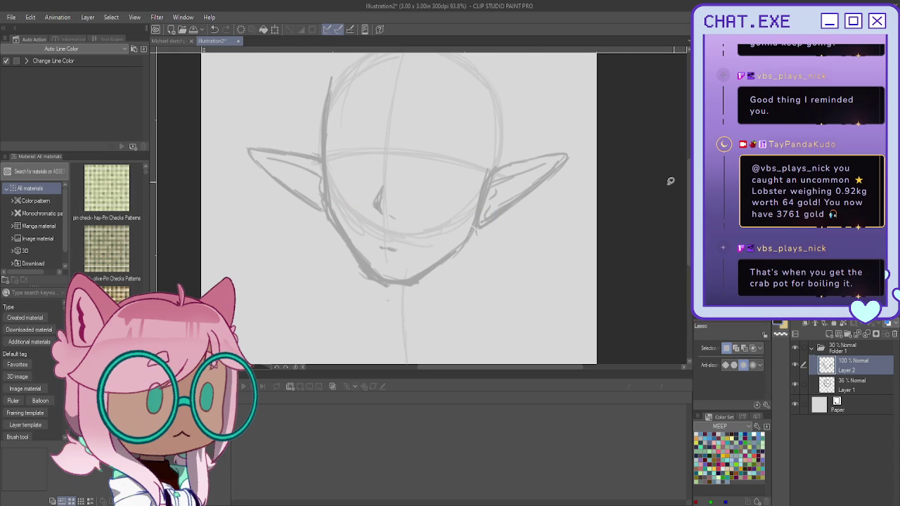
Resize the mouth and then the nose via lasso selections and Free Transform
left_click_drag(383, 232, 377, 233)
left_click(426, 277)
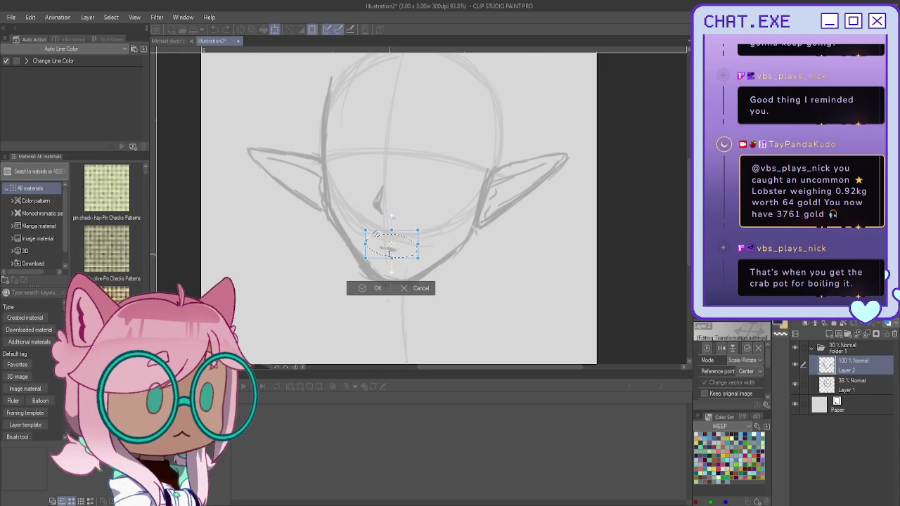
left_click(365, 288)
mouse_move(372, 176)
left_mouse_down()
mouse_move(366, 193)
mouse_move(370, 181)
left_mouse_up()
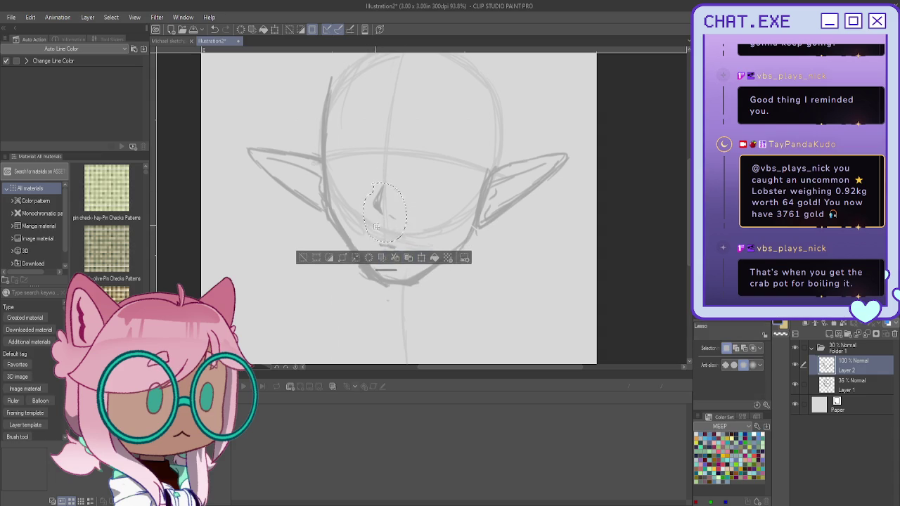
key("ctrl+t")
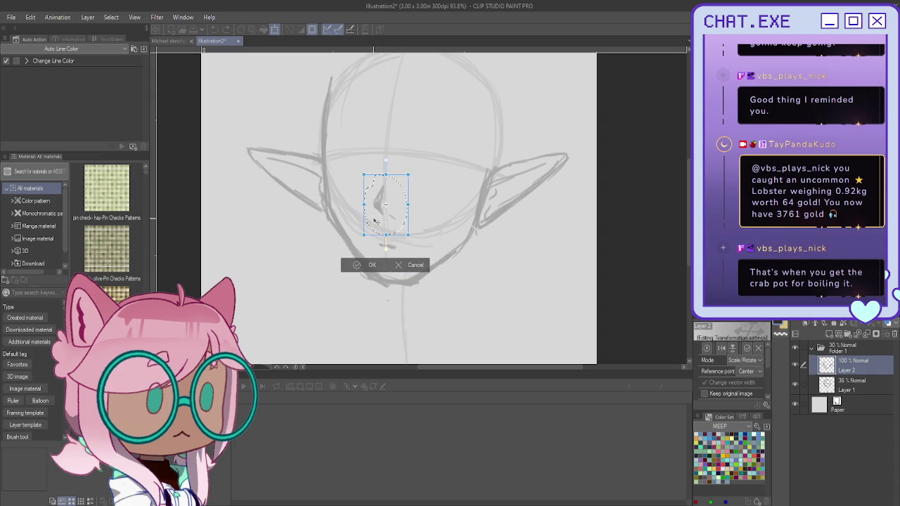
left_click(364, 270)
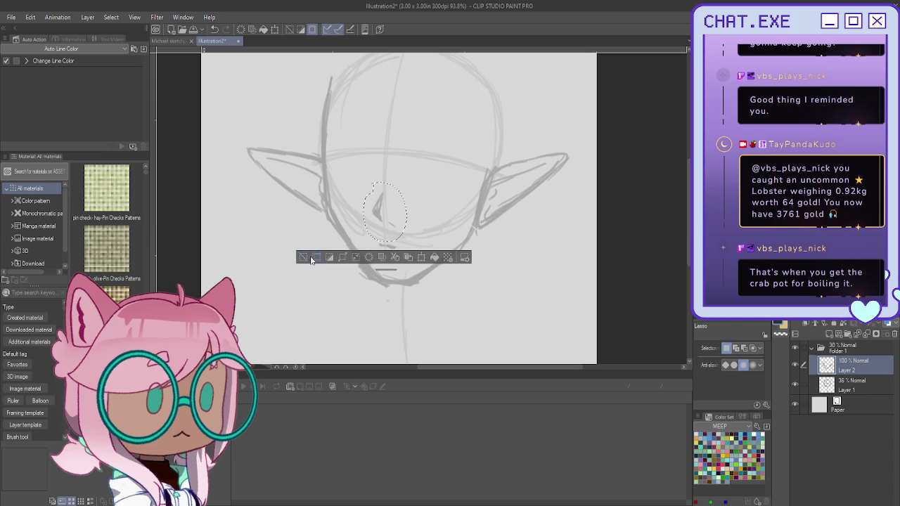
left_click(304, 256)
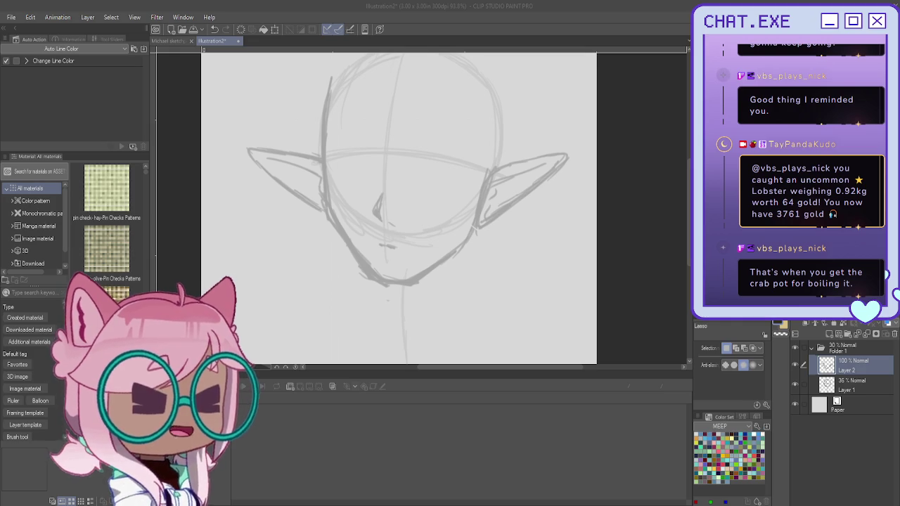
Erase and redraw the lower left jaw and chin with the pencil
left_click_drag(394, 211, 417, 234)
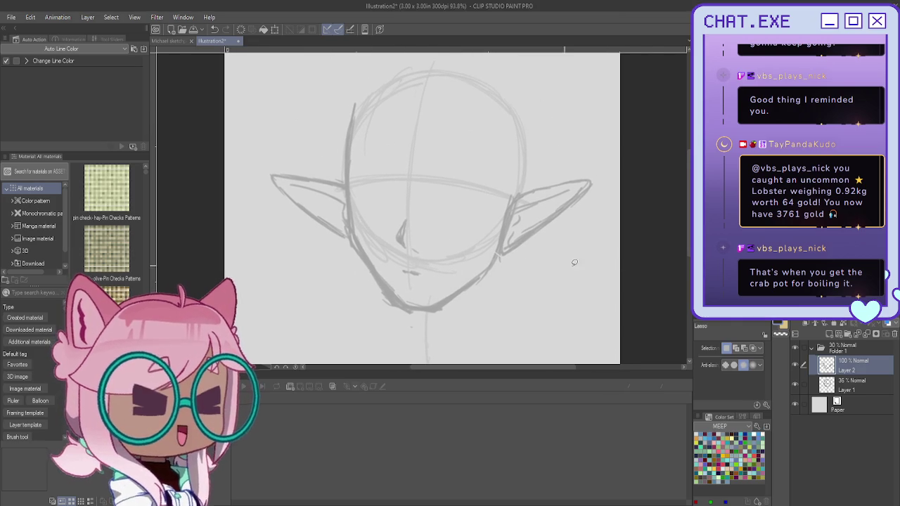
key("p")
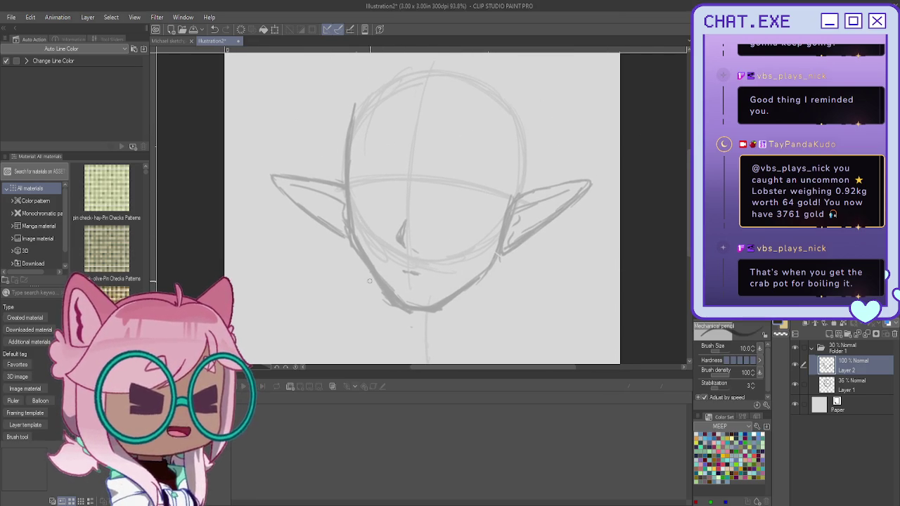
left_click_drag(355, 263, 422, 318)
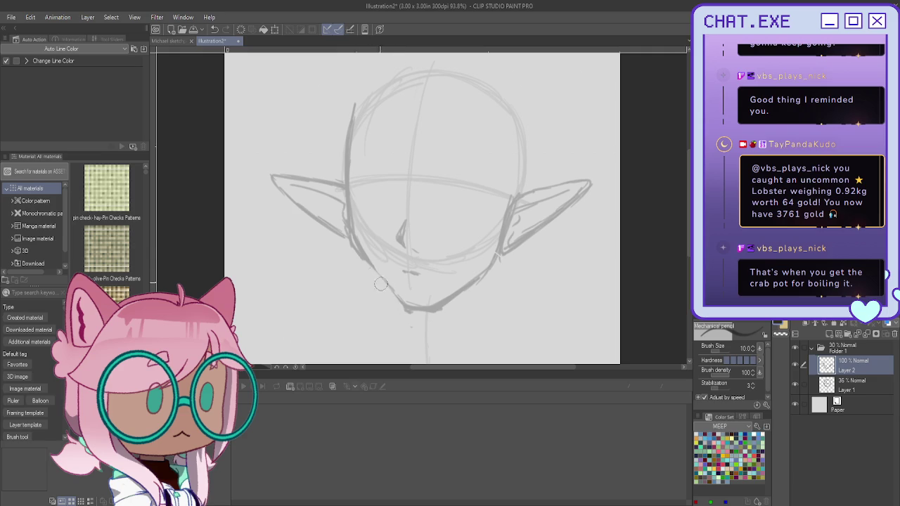
left_click_drag(363, 254, 448, 299)
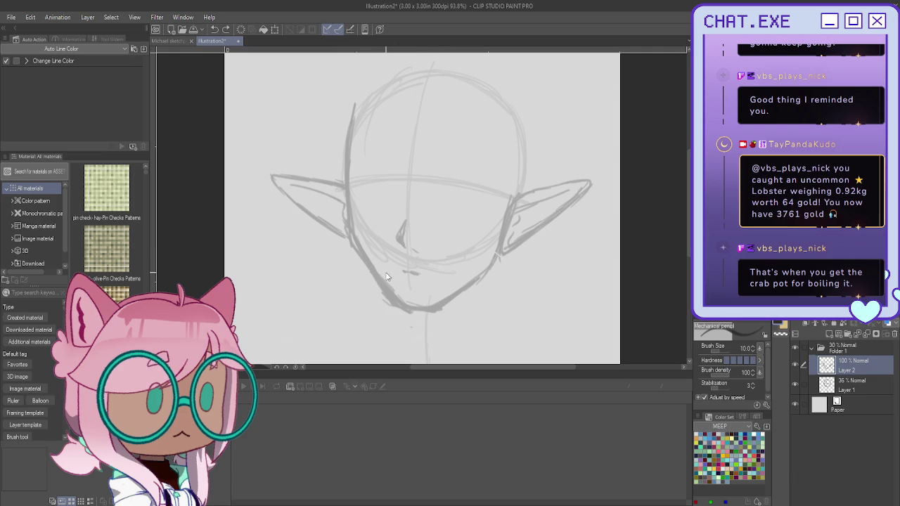
key("j")
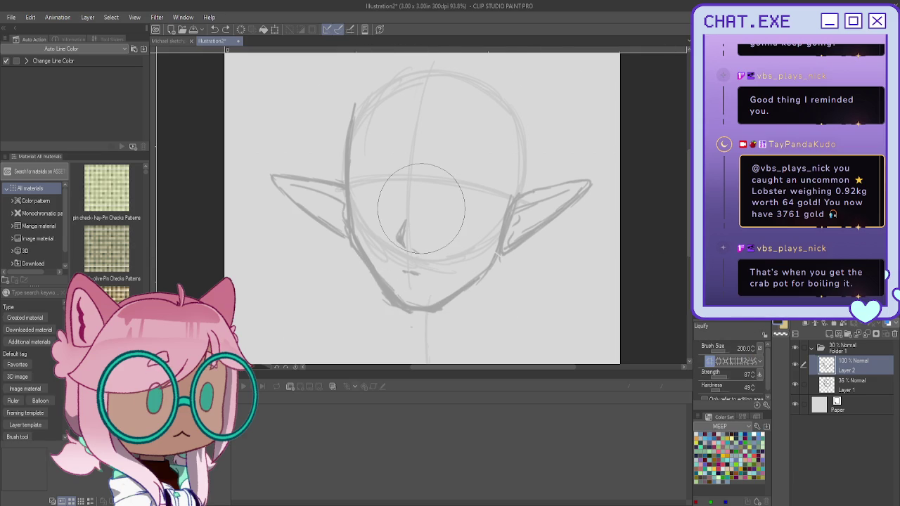
Liquify the chin into a broader, more angular shape using a size-600 brush, then return to the pencil
left_click_drag(421, 208, 386, 351)
key("bracketright")
key("bracketright")
key("bracketright")
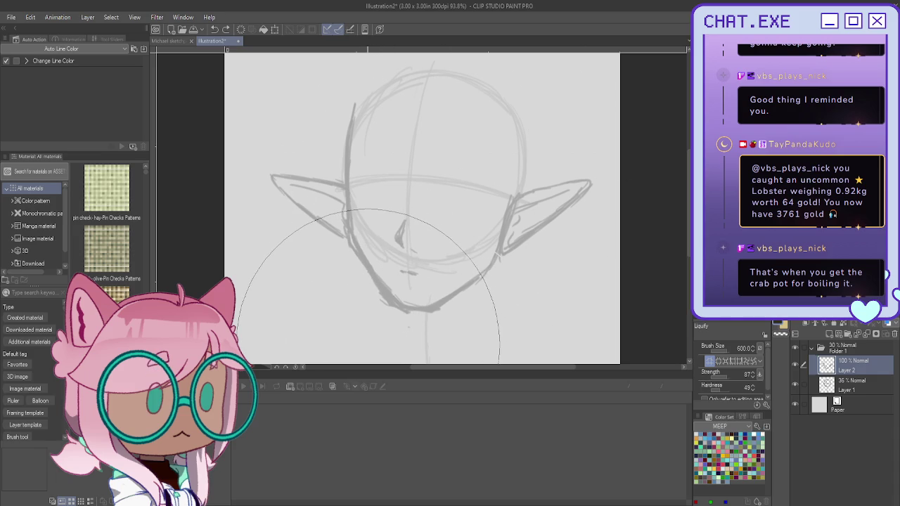
left_click(386, 367)
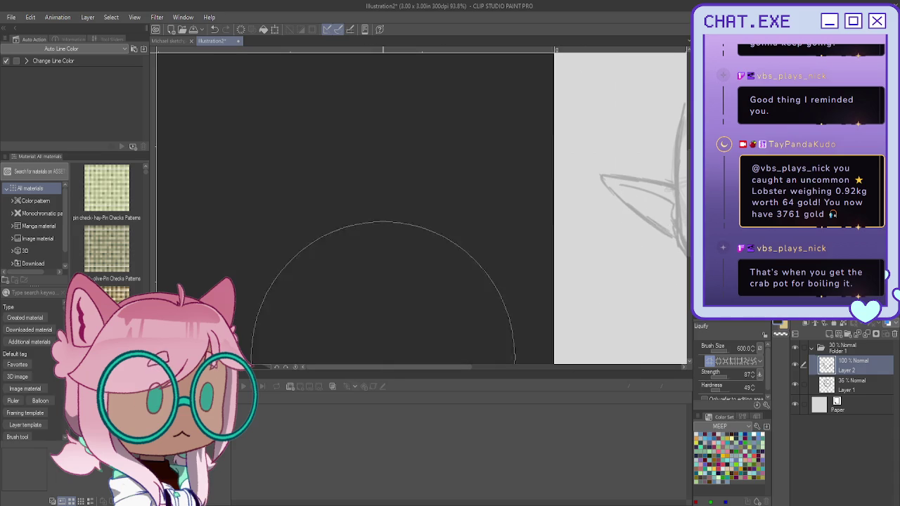
scroll(459, 239, "down", 3)
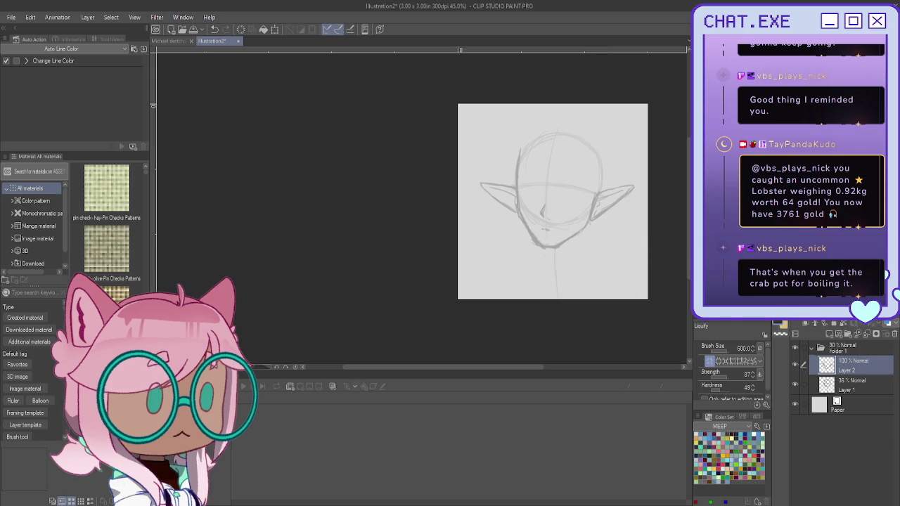
key("p")
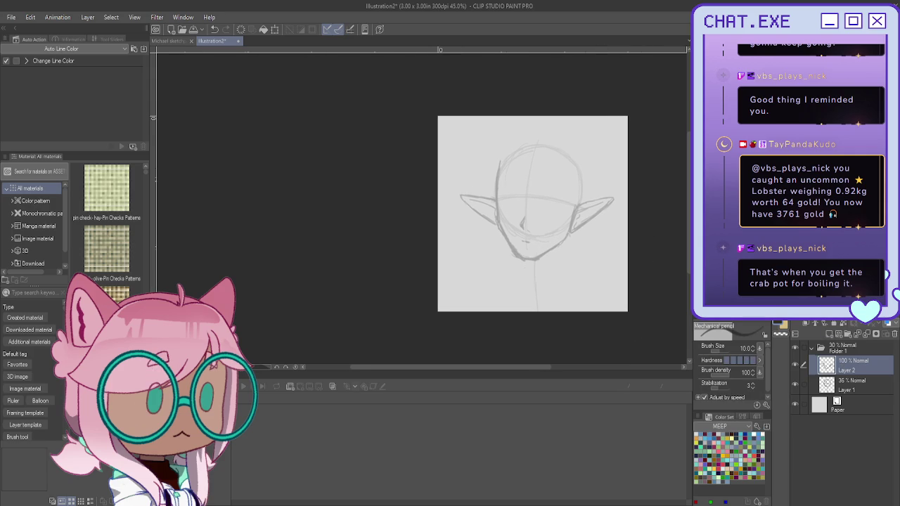
scroll(535, 163, "up", 3)
scroll(534, 163, "up", 2)
scroll(534, 163, "up", 2)
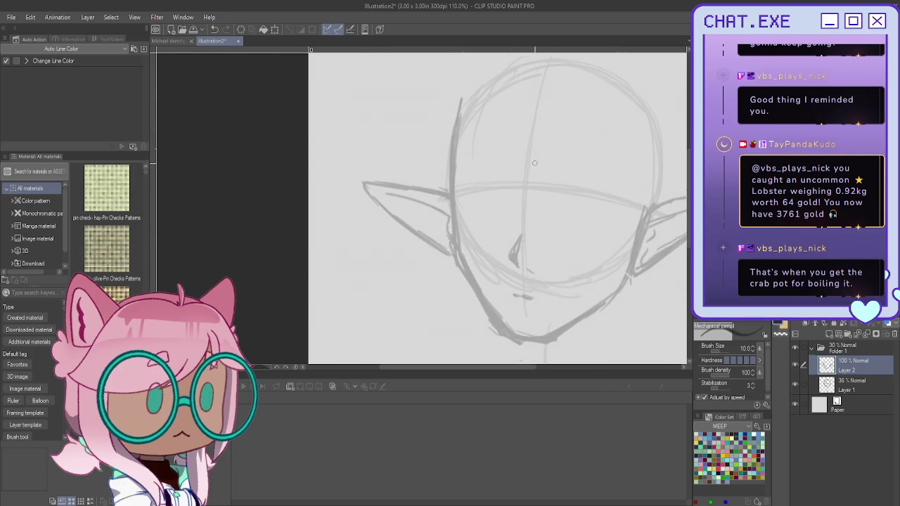
scroll(534, 163, "up", 1)
Sketch the left eye line, its iris and the eyebrow above it
mouse_move(480, 192)
left_mouse_down()
mouse_move(503, 197)
mouse_move(450, 190)
left_mouse_up()
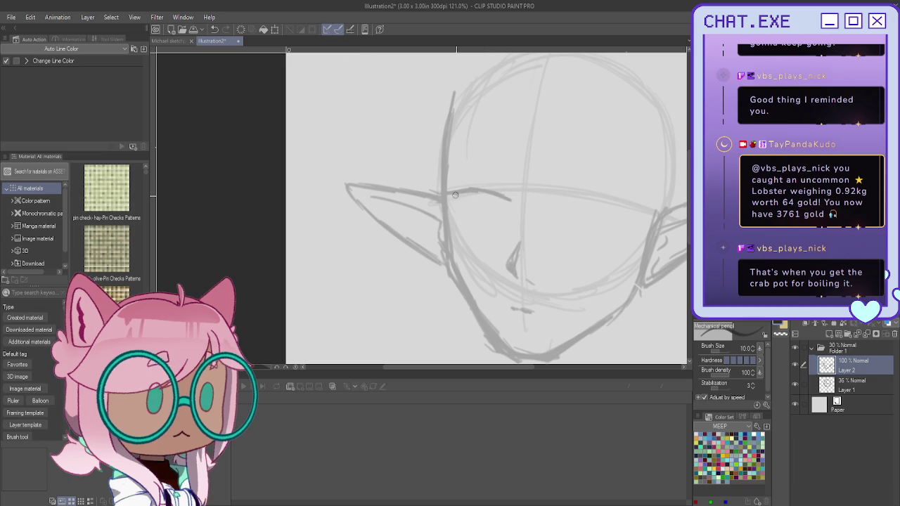
mouse_move(496, 208)
left_mouse_down()
mouse_move(472, 206)
mouse_move(490, 187)
left_mouse_up()
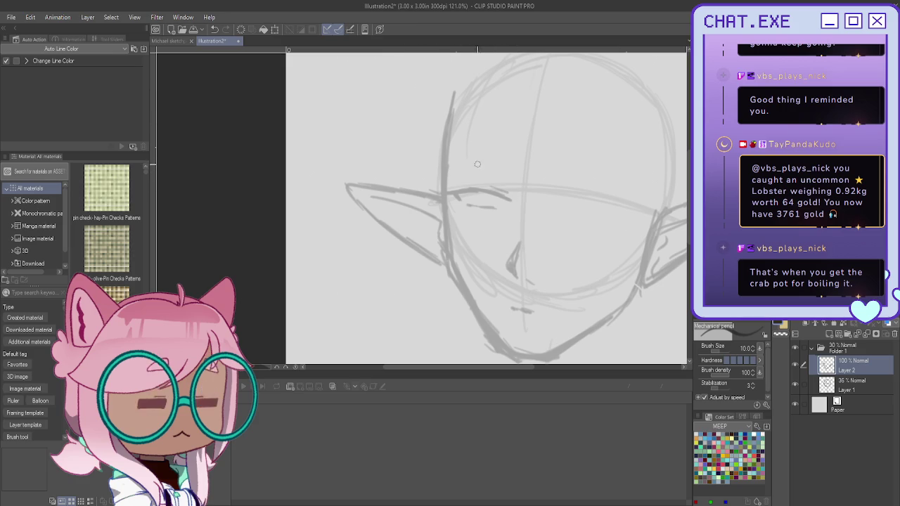
mouse_move(500, 166)
left_mouse_down()
mouse_move(513, 172)
mouse_move(461, 164)
mouse_move(515, 173)
mouse_move(486, 162)
mouse_move(461, 167)
left_mouse_up()
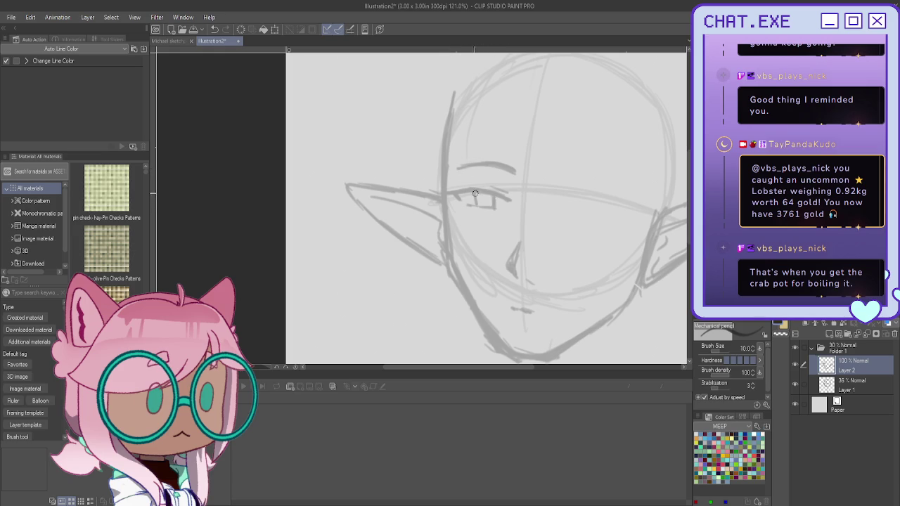
left_click_drag(482, 199, 495, 205)
Draw the right eye's upper lid and eyebrow, then darken and redraw both brows
mouse_move(607, 211)
left_mouse_down()
mouse_move(556, 202)
mouse_move(629, 213)
mouse_move(587, 221)
mouse_move(566, 211)
mouse_move(589, 219)
left_mouse_up()
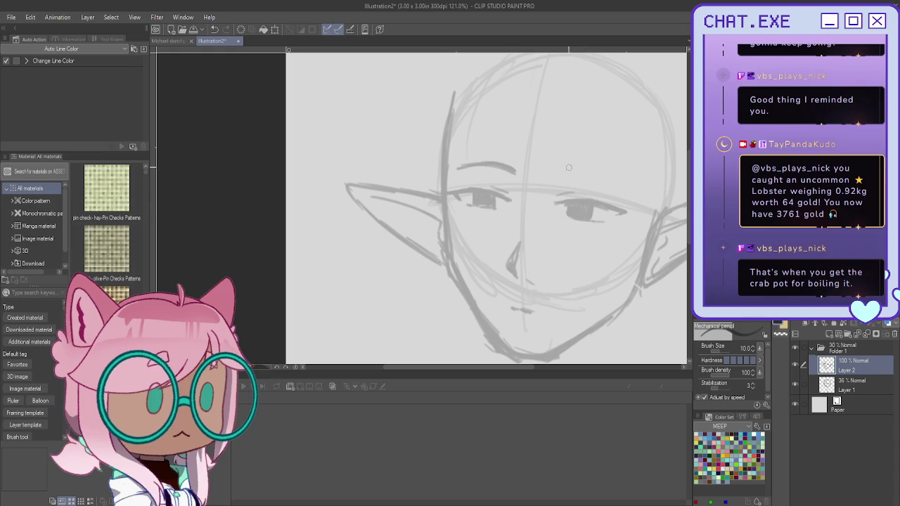
left_click_drag(557, 173, 625, 186)
key("ctrl+z")
key("ctrl+z")
key("ctrl+z")
mouse_move(557, 164)
left_mouse_down()
mouse_move(630, 188)
mouse_move(592, 170)
left_mouse_up()
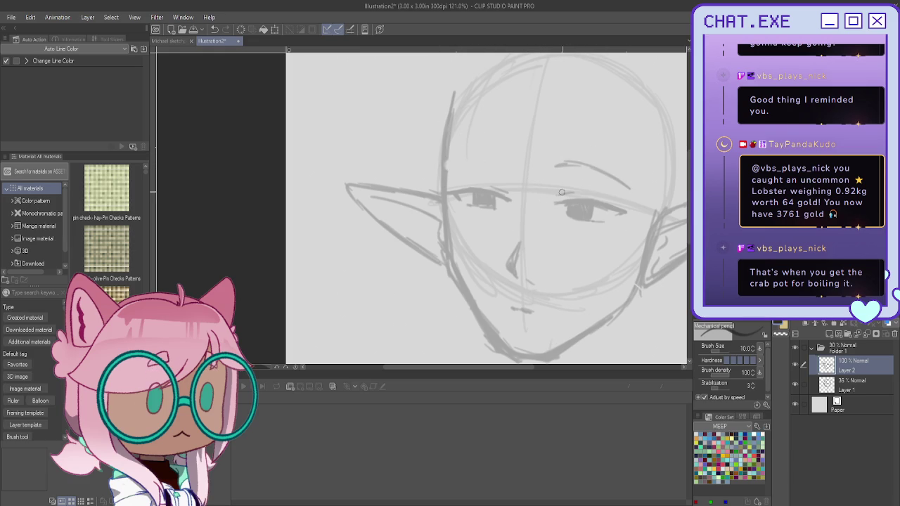
left_click_drag(487, 184, 506, 190)
left_click_drag(567, 166, 614, 174)
mouse_move(457, 169)
left_mouse_down()
mouse_move(502, 160)
mouse_move(464, 167)
mouse_move(551, 190)
left_mouse_up()
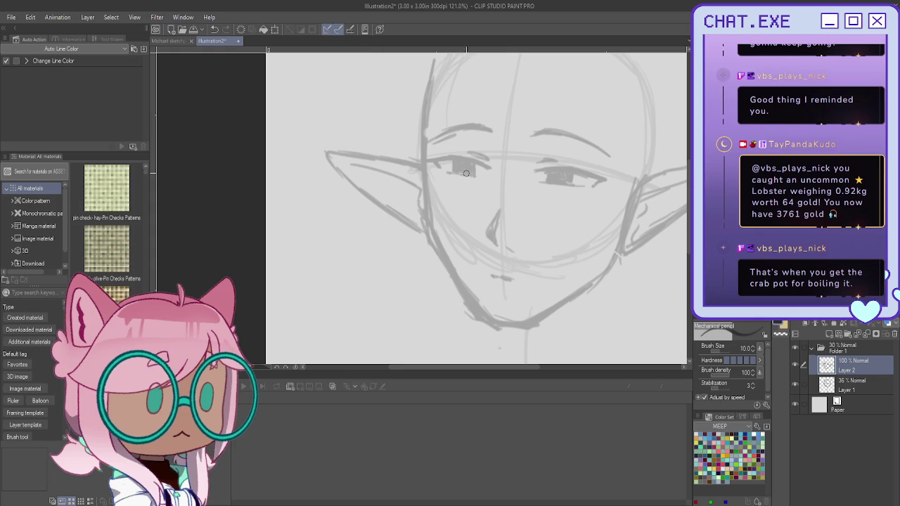
Check the whole page, then erase the heavy dark strokes of the right eye
key("ctrl+0")
key("ctrl+alt+0")
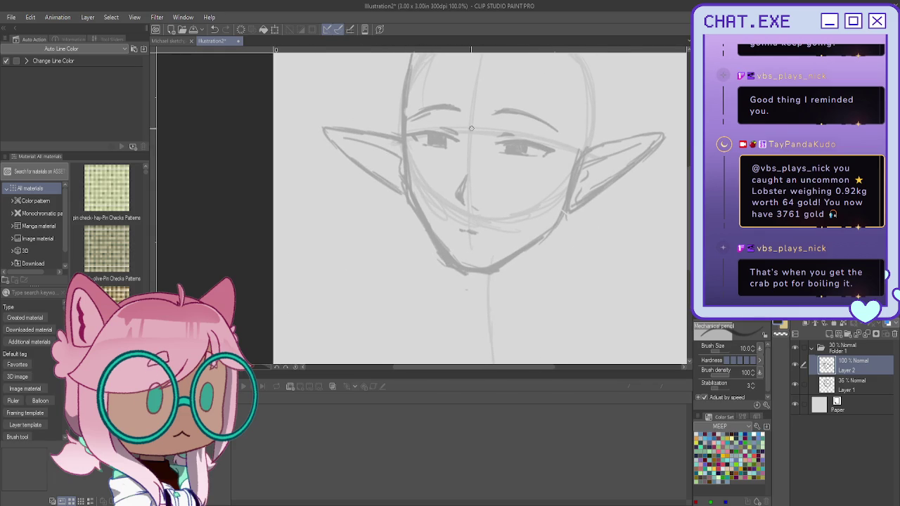
left_click_drag(493, 148, 559, 156)
scroll(524, 142, "up", 3)
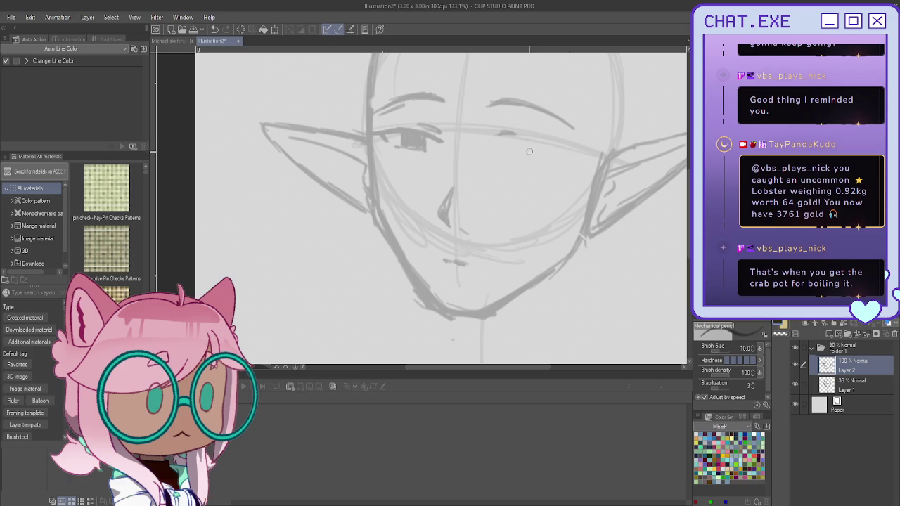
Redraw the right eye's upper lid and pupil, darkening the lid toward the outer corner
mouse_move(562, 144)
left_mouse_down()
mouse_move(530, 138)
mouse_move(555, 143)
left_mouse_up()
mouse_move(530, 143)
left_mouse_down()
mouse_move(538, 152)
mouse_move(515, 154)
left_mouse_up()
left_click_drag(493, 142, 559, 140)
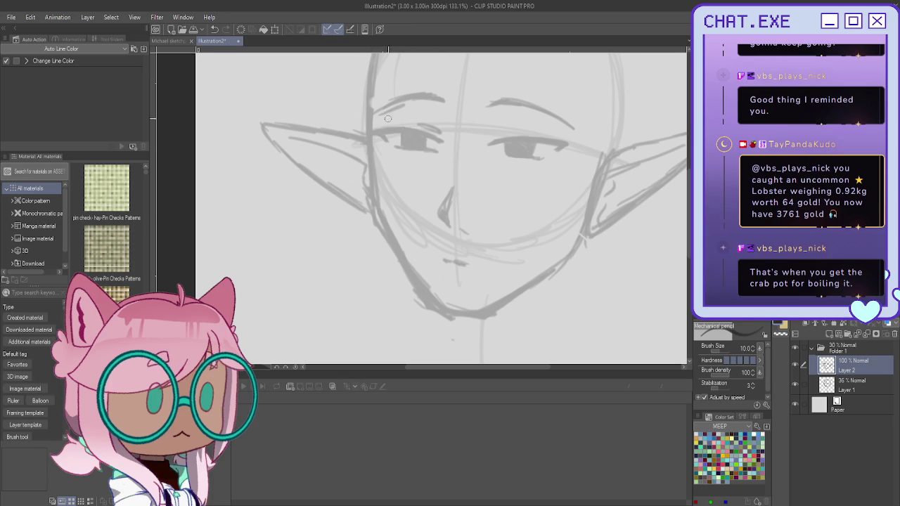
scroll(315, 93, "down", 3)
scroll(377, 193, "up", 1)
scroll(345, 144, "up", 1)
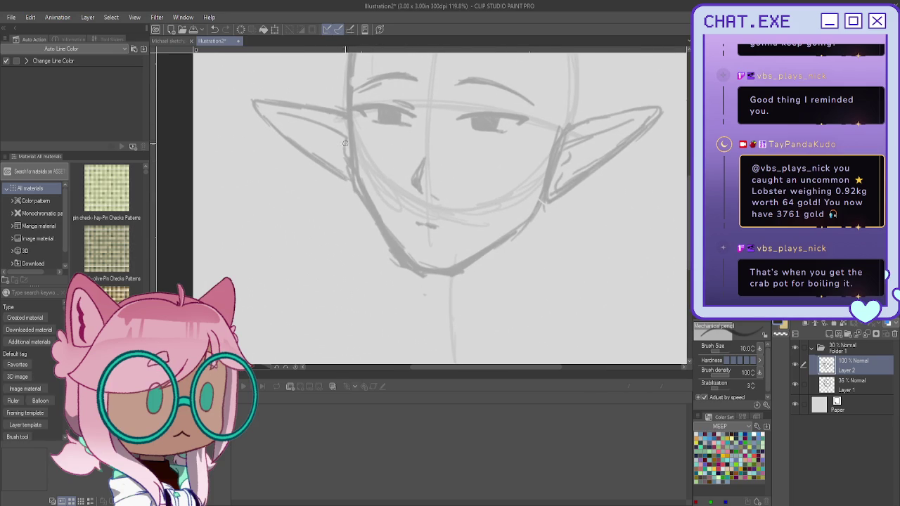
scroll(415, 220, "down", 1)
scroll(394, 197, "down", 1)
scroll(352, 169, "up", 1)
scroll(334, 151, "up", 1)
scroll(351, 169, "up", 1)
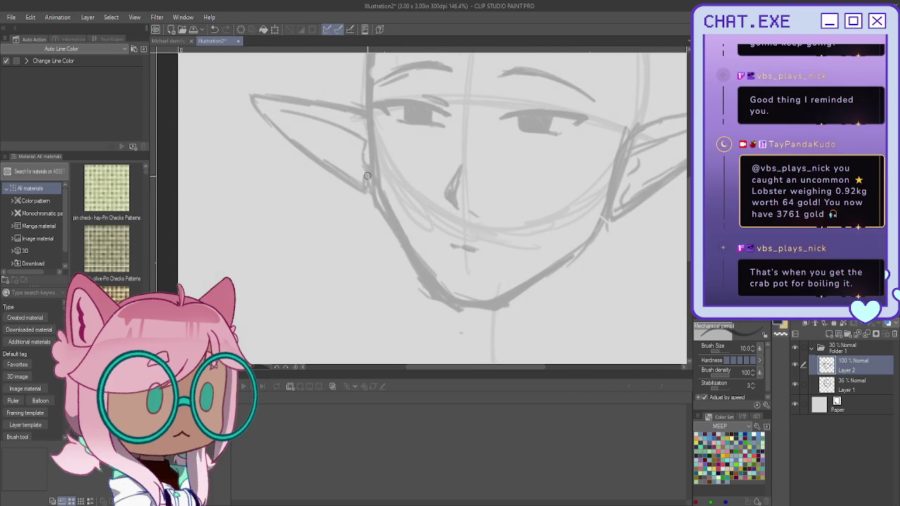
Redraw the left cheek line and add a drop earring under the left ear
mouse_move(364, 201)
left_mouse_down()
mouse_move(358, 234)
mouse_move(378, 245)
left_mouse_up()
left_click_drag(364, 202, 357, 252)
mouse_move(376, 208)
left_mouse_down()
mouse_move(383, 246)
mouse_move(368, 261)
mouse_move(369, 233)
mouse_move(364, 247)
mouse_move(356, 236)
mouse_move(365, 257)
left_mouse_up()
scroll(315, 146, "down", 2)
scroll(302, 134, "down", 2)
scroll(288, 113, "up", 2)
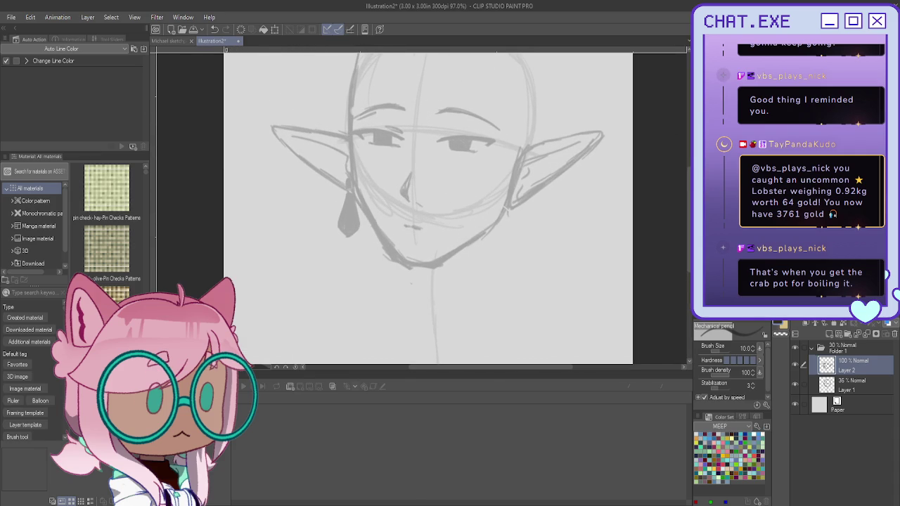
Push the left elf ear into shape with Liquify
key("j")
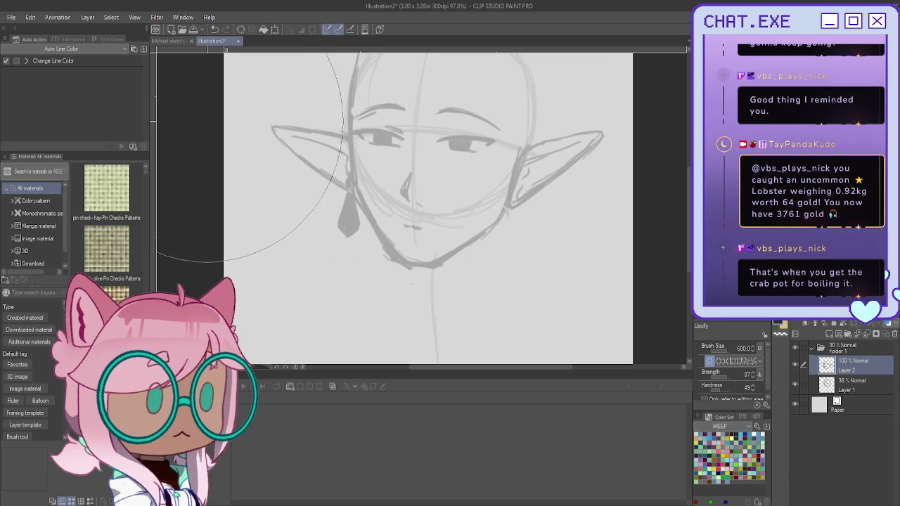
mouse_move(213, 144)
left_mouse_down()
mouse_move(208, 156)
mouse_move(201, 144)
mouse_move(215, 147)
left_mouse_up()
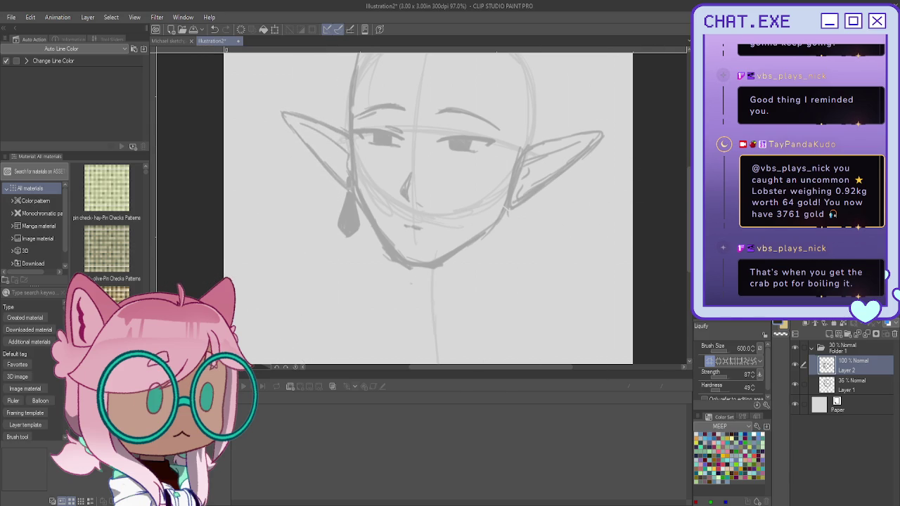
key("p")
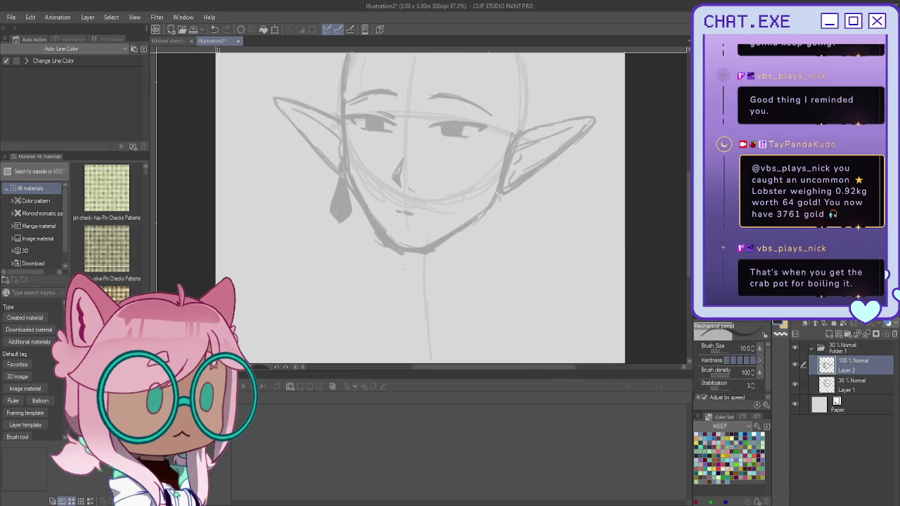
Add a small hoop to the right ear, start the neck line, and add a layer
left_click_drag(555, 148, 541, 162)
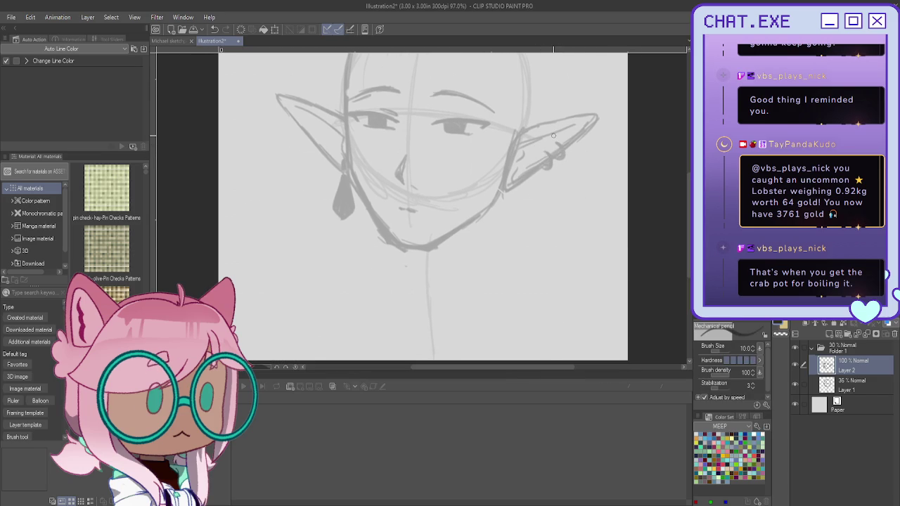
key("ctrl+minus")
key("ctrl+minus")
key("ctrl+plus")
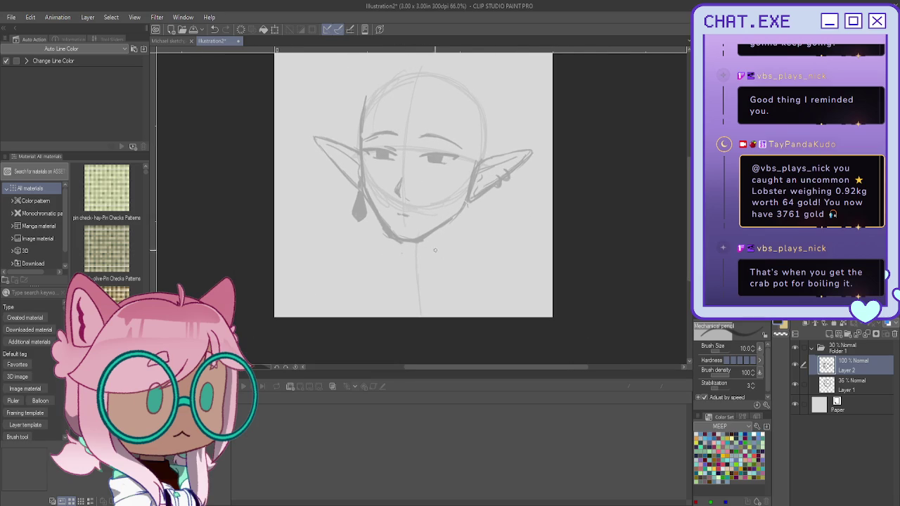
left_click_drag(450, 223, 447, 246)
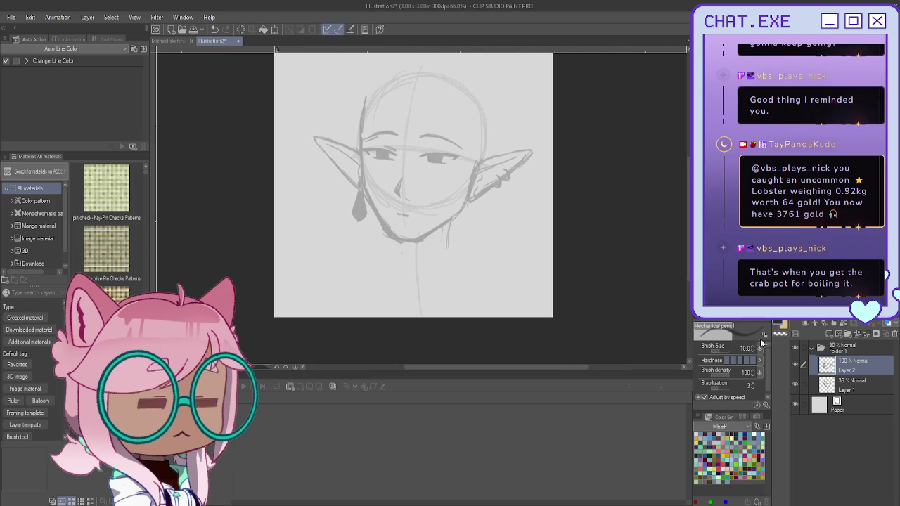
left_click(831, 335)
Sketch the left and right sides of the neck, undoing two stray strokes
left_click_drag(402, 253, 403, 261)
key("ctrl+z")
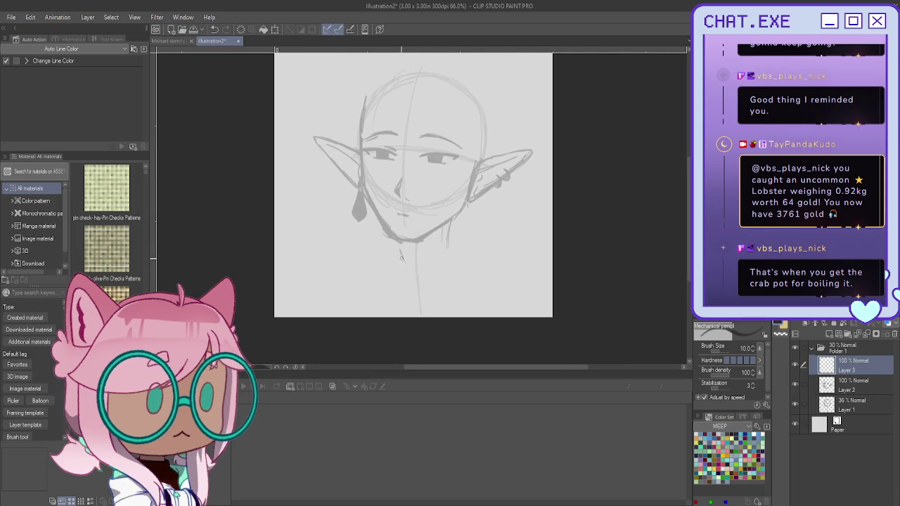
left_click_drag(456, 215, 455, 262)
key("ctrl+z")
mouse_move(459, 232)
left_mouse_down()
mouse_move(460, 256)
mouse_move(415, 290)
left_mouse_up()
left_click_drag(397, 244, 402, 276)
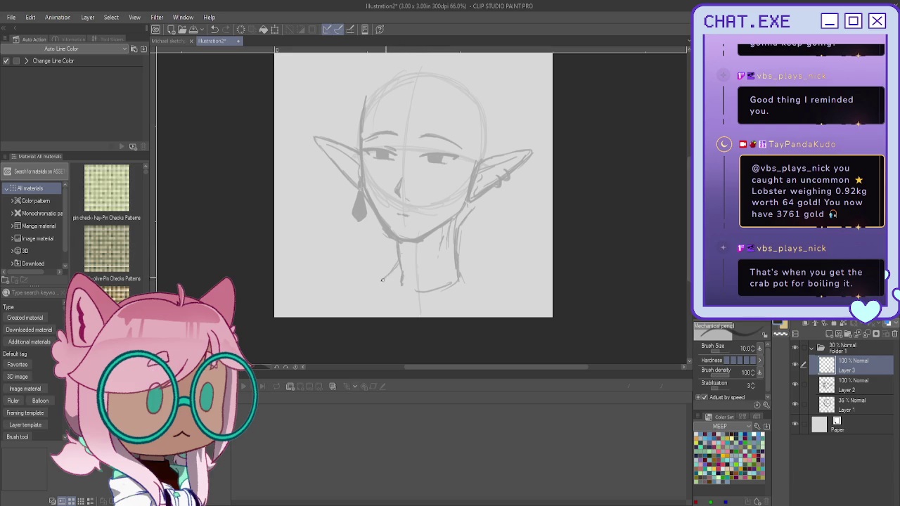
Draw and darken the sloping left and right shoulder lines, then add a new layer
mouse_move(457, 258)
left_mouse_down()
mouse_move(465, 280)
mouse_move(534, 307)
left_mouse_up()
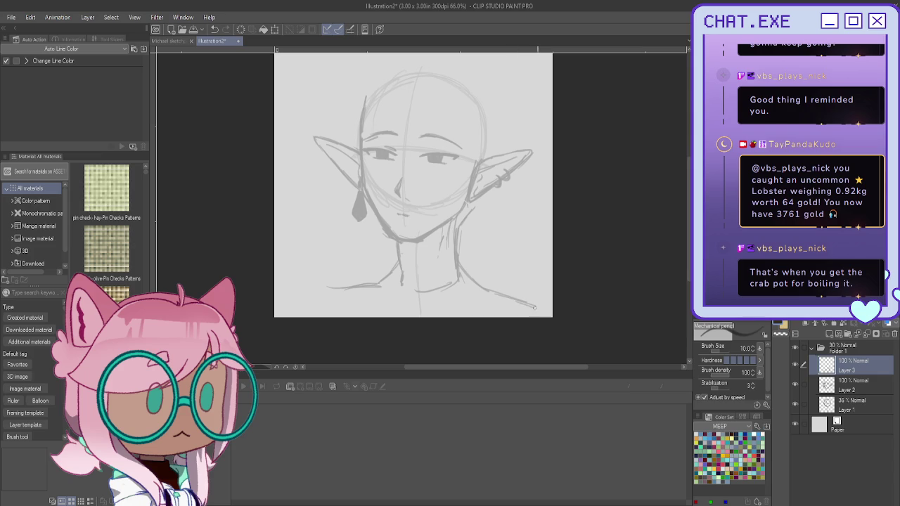
scroll(531, 303, "down", 2)
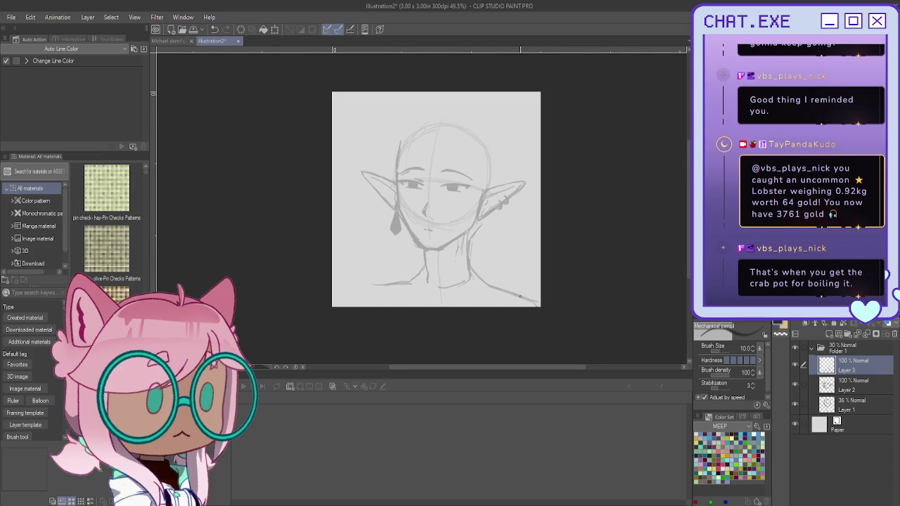
left_click_drag(390, 290, 408, 282)
left_click_drag(359, 294, 406, 294)
mouse_move(471, 274)
left_mouse_down()
mouse_move(520, 298)
mouse_move(468, 296)
left_mouse_up()
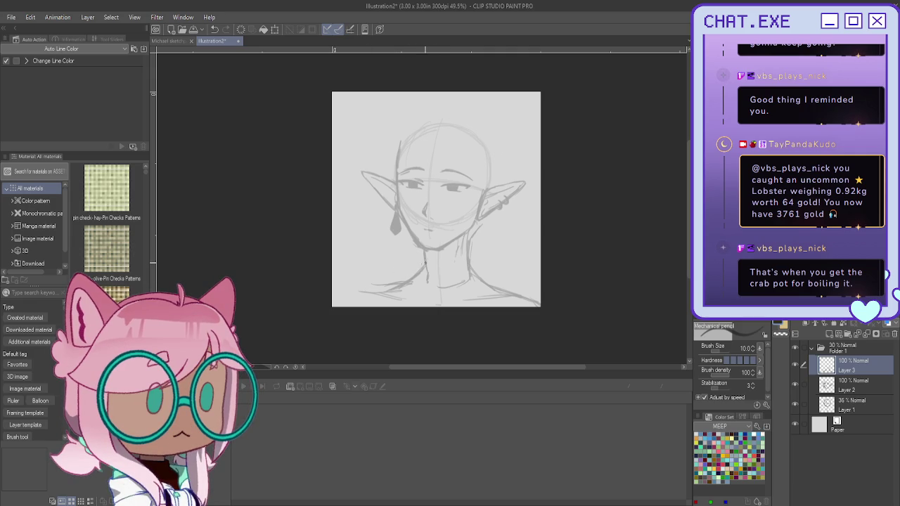
left_click_drag(423, 264, 400, 282)
mouse_move(495, 286)
left_mouse_down()
mouse_move(483, 276)
mouse_move(489, 284)
left_mouse_up()
left_click_drag(484, 230, 469, 262)
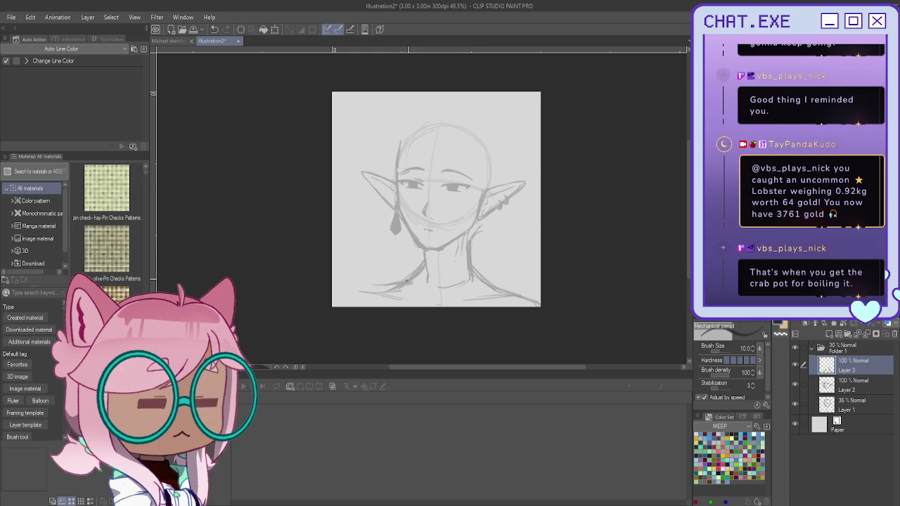
mouse_move(384, 291)
left_mouse_down()
mouse_move(341, 291)
mouse_move(340, 306)
left_mouse_up()
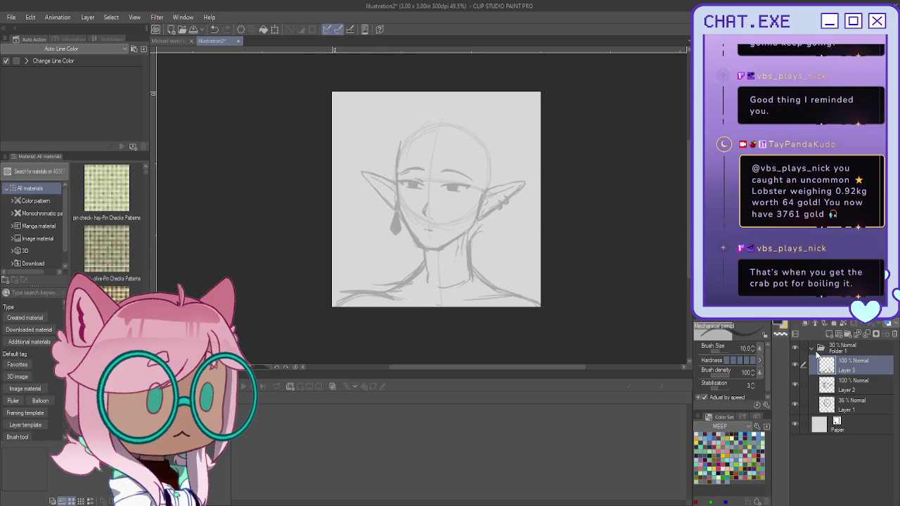
left_click(831, 336)
Sketch arcs outlining the top and sides of the head
left_click_drag(630, 124, 631, 123)
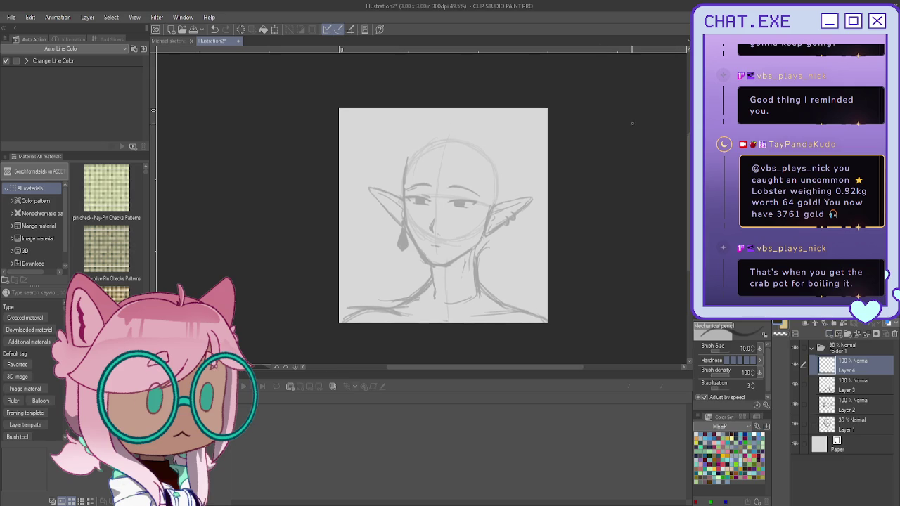
scroll(490, 159, "up", 1)
left_click_drag(502, 149, 508, 204)
left_click_drag(499, 156, 505, 180)
mouse_move(473, 132)
left_mouse_down()
mouse_move(414, 143)
mouse_move(394, 172)
left_mouse_up()
mouse_move(419, 135)
left_mouse_down()
mouse_move(467, 128)
mouse_move(499, 156)
left_mouse_up()
Draw hairline strokes and a parting across the forehead, touch up the right jaw, add Layer 5
mouse_move(456, 129)
left_mouse_down()
mouse_move(483, 139)
mouse_move(431, 151)
mouse_move(428, 181)
left_mouse_up()
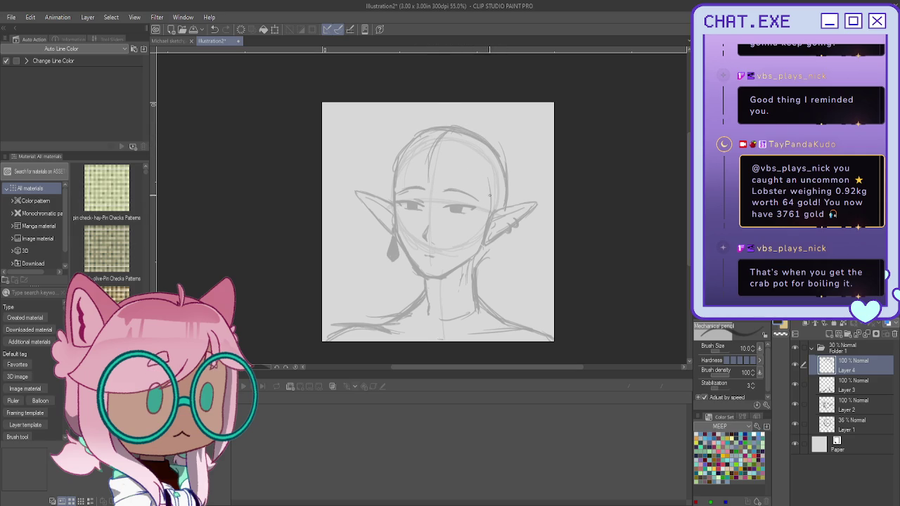
left_click_drag(461, 145, 410, 156)
mouse_move(457, 152)
left_mouse_down()
mouse_move(478, 170)
mouse_move(472, 160)
mouse_move(398, 174)
left_mouse_up()
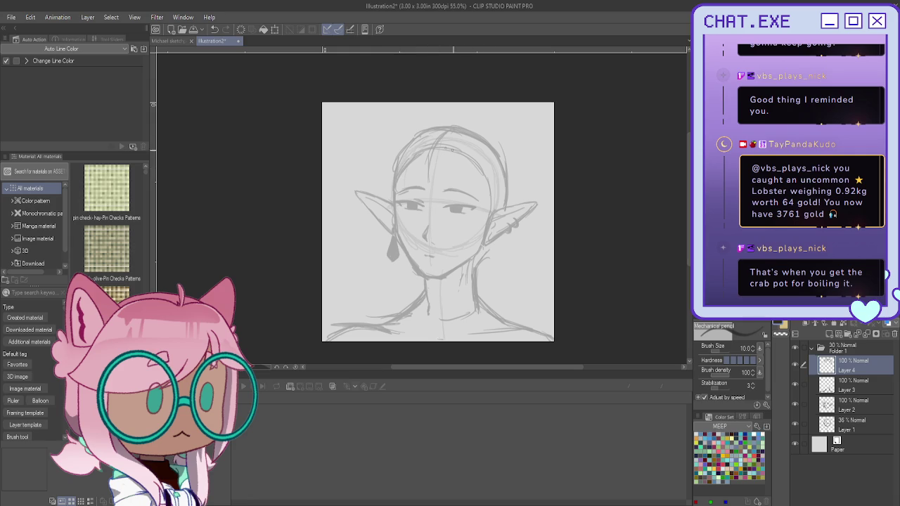
mouse_move(437, 139)
left_mouse_down()
mouse_move(425, 187)
mouse_move(427, 161)
left_mouse_up()
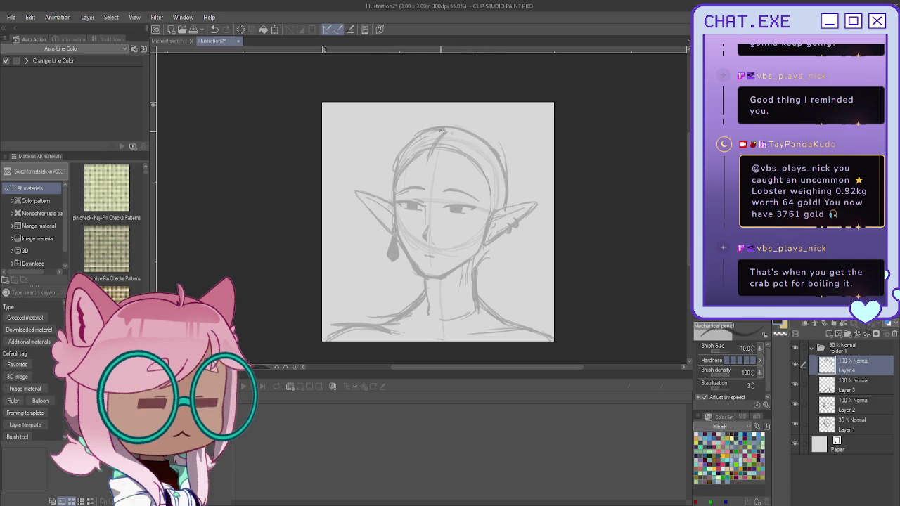
left_click_drag(496, 236, 475, 256)
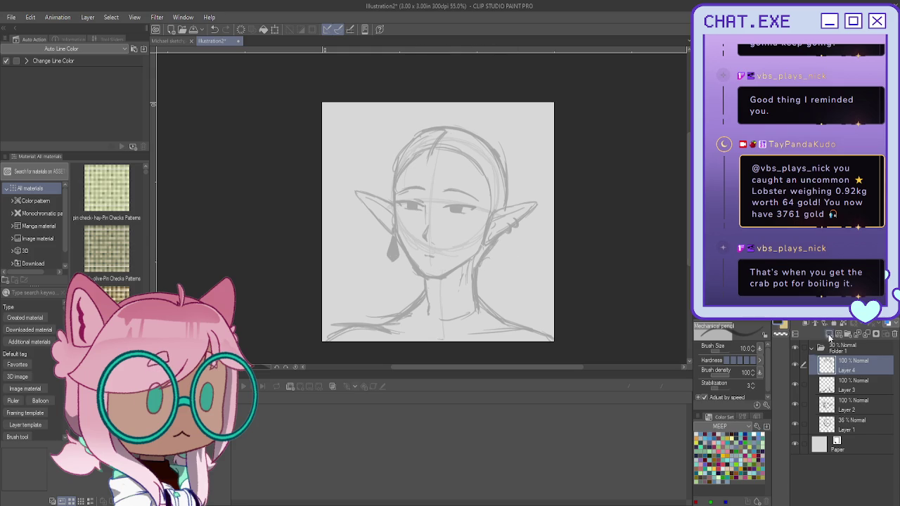
left_click(830, 335)
scroll(421, 135, "up", 1)
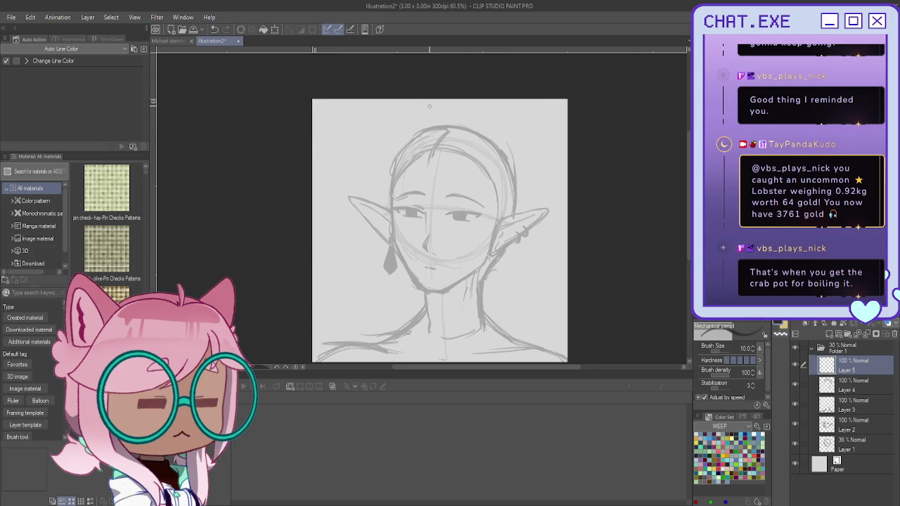
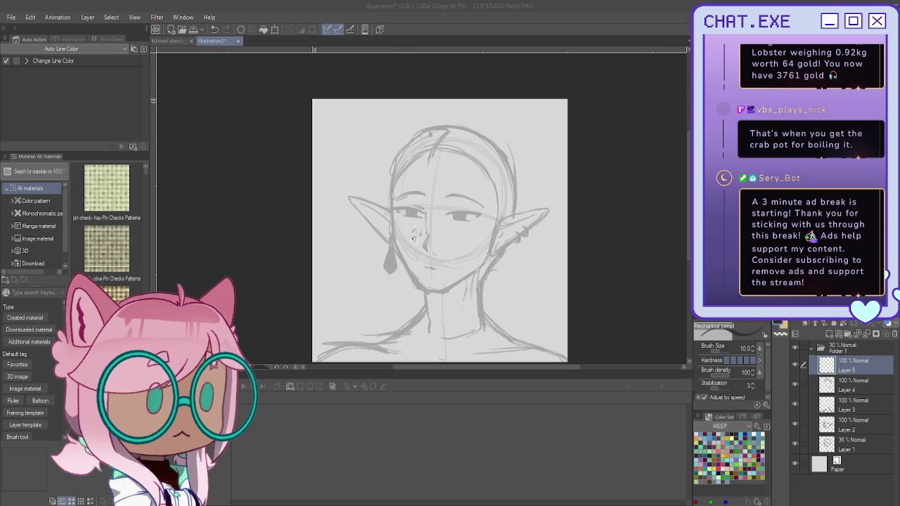
Select and transform the left ear and earring area, then deselect
left_click_drag(344, 190, 425, 275)
key("ctrl+t")
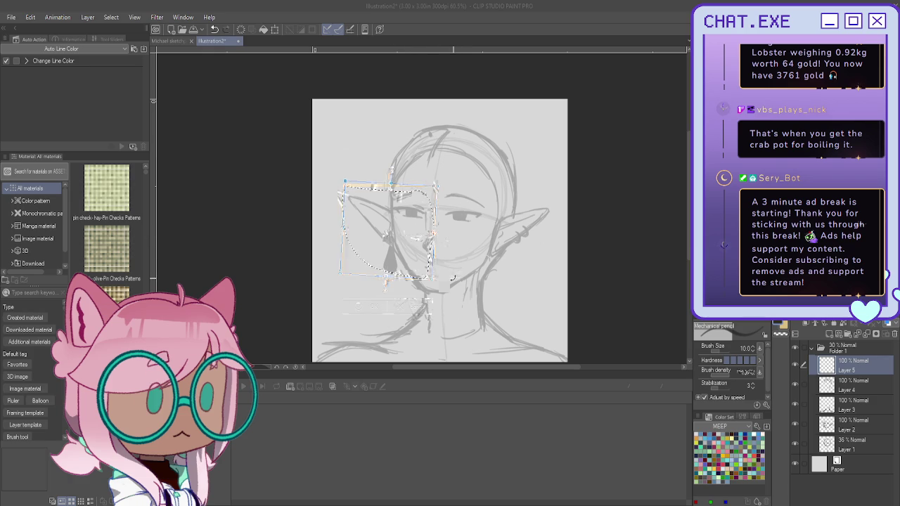
left_click(357, 309)
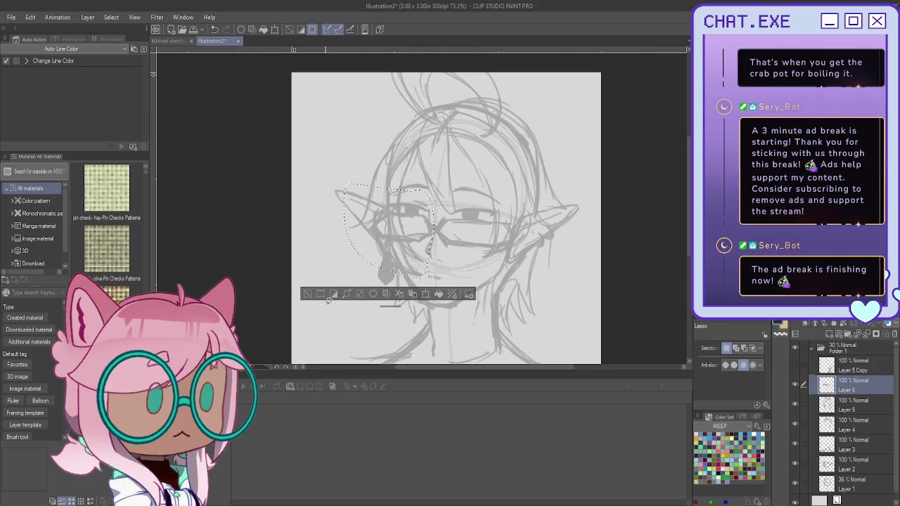
key("ctrl+d")
On Layer 2, nudge the selected eyes and glasses up slightly, then deselect
left_click(831, 461)
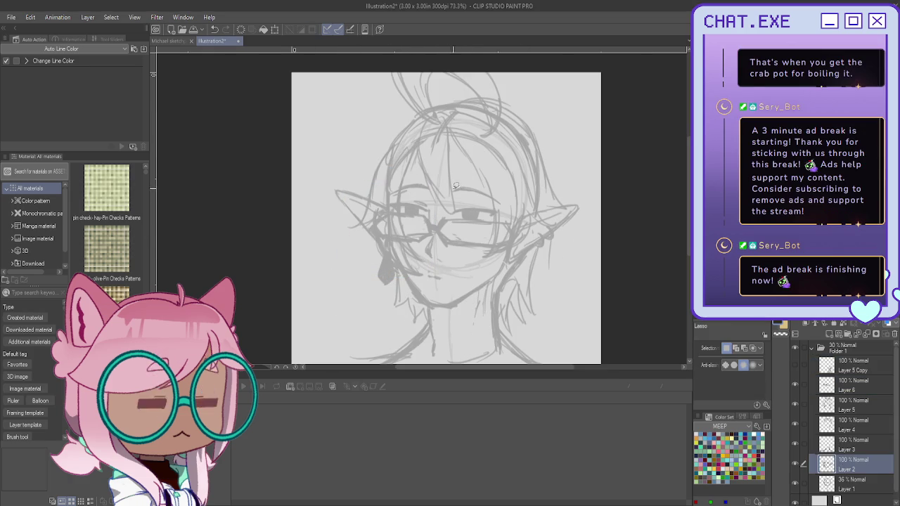
mouse_move(454, 173)
left_mouse_down()
mouse_move(413, 226)
mouse_move(402, 171)
left_mouse_up()
left_click(482, 253)
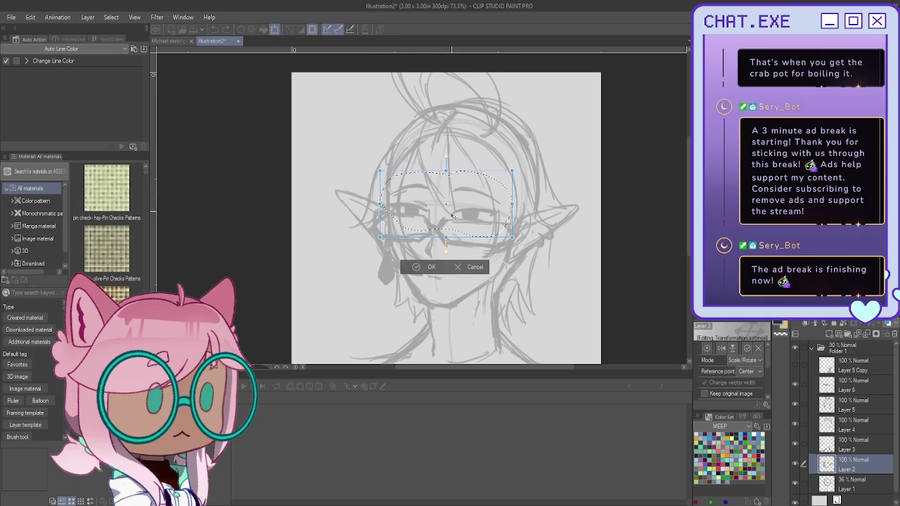
left_click_drag(422, 211, 422, 209)
left_click(426, 275)
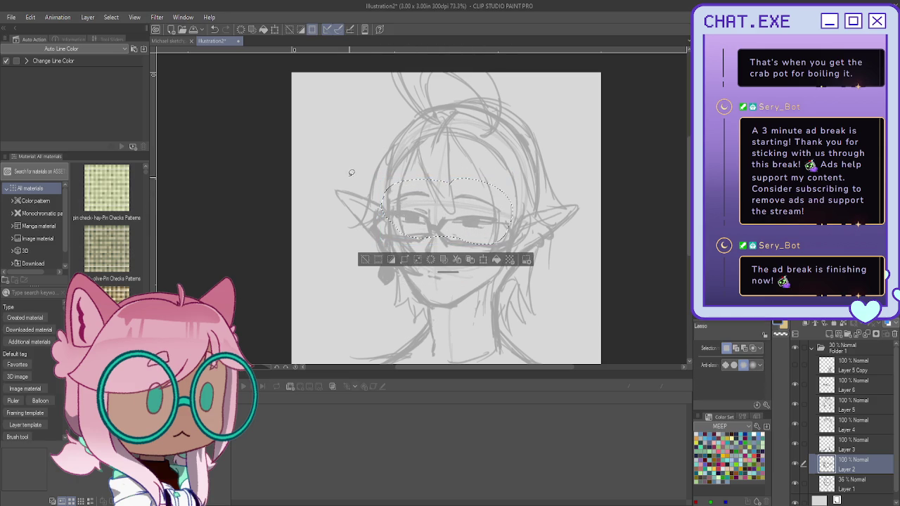
key("ctrl+d")
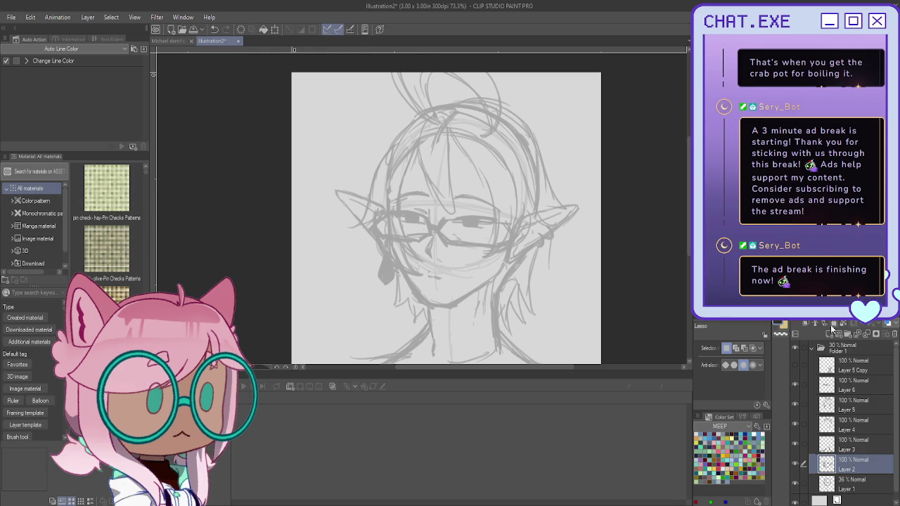
Add a new raster layer, Layer 7, above Layer 2
scroll(550, 254, "down", 3)
scroll(426, 219, "up", 1)
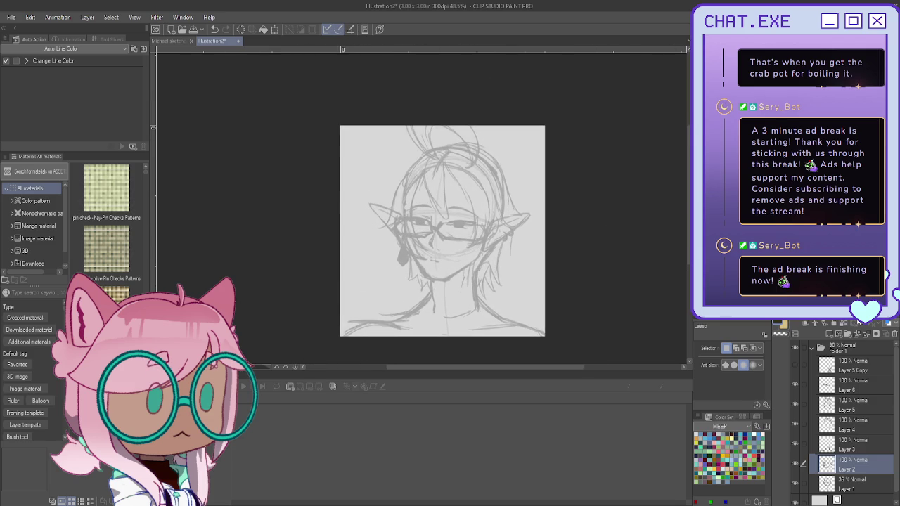
left_click(830, 335)
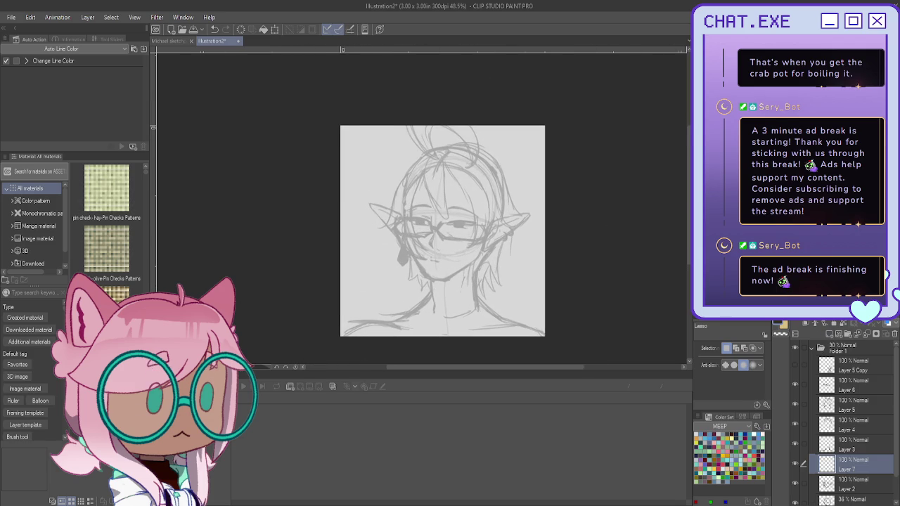
With the Mechanical pencil, sketch both sides of the neck and the right shoulder
scroll(446, 189, "up", 1)
scroll(446, 190, "up", 1)
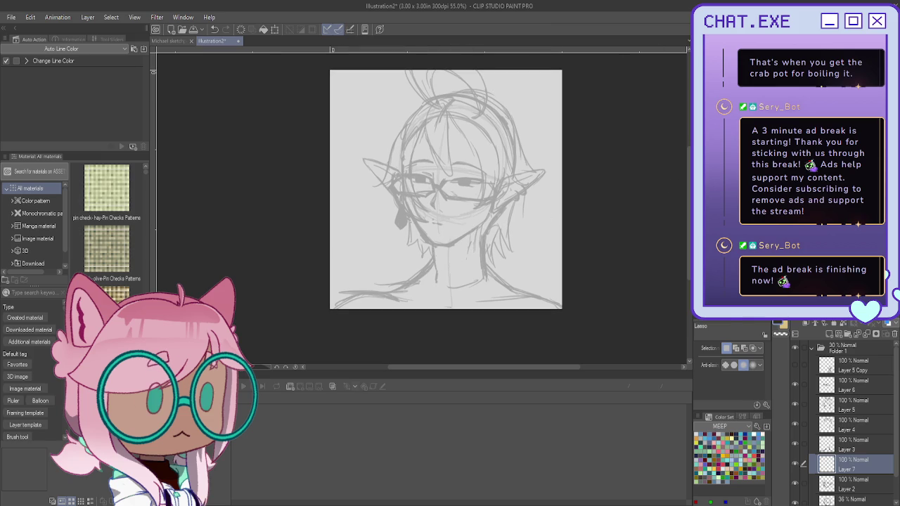
key("p")
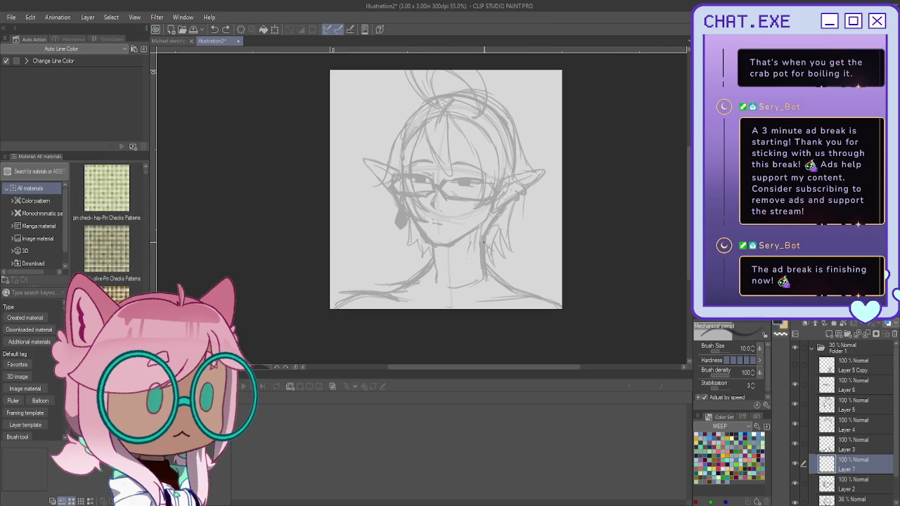
mouse_move(484, 236)
left_mouse_down()
mouse_move(507, 243)
mouse_move(520, 288)
mouse_move(509, 289)
left_mouse_up()
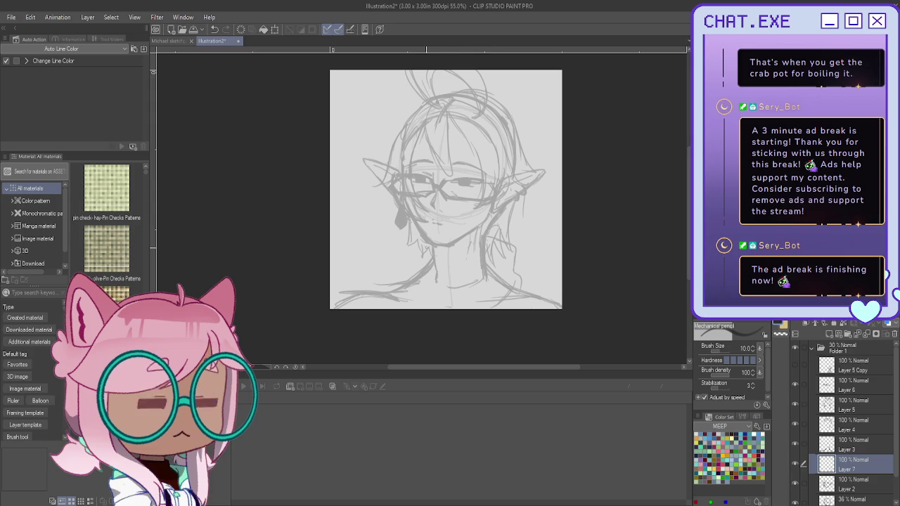
left_click_drag(412, 239, 410, 274)
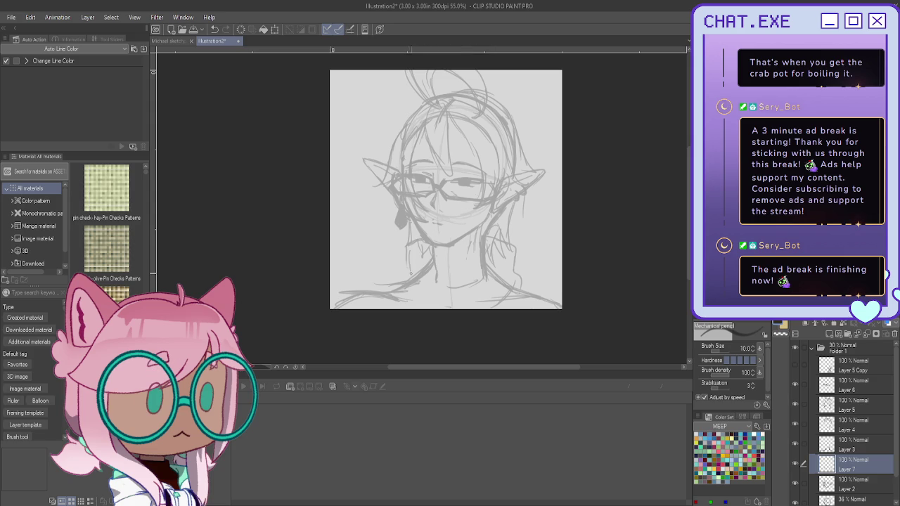
Draw turtleneck collar fold lines across the neck plus a short lower-left shoulder stroke
mouse_move(490, 246)
left_mouse_down()
mouse_move(485, 259)
mouse_move(451, 260)
left_mouse_up()
left_click_drag(503, 257, 491, 267)
left_click_drag(442, 273, 482, 279)
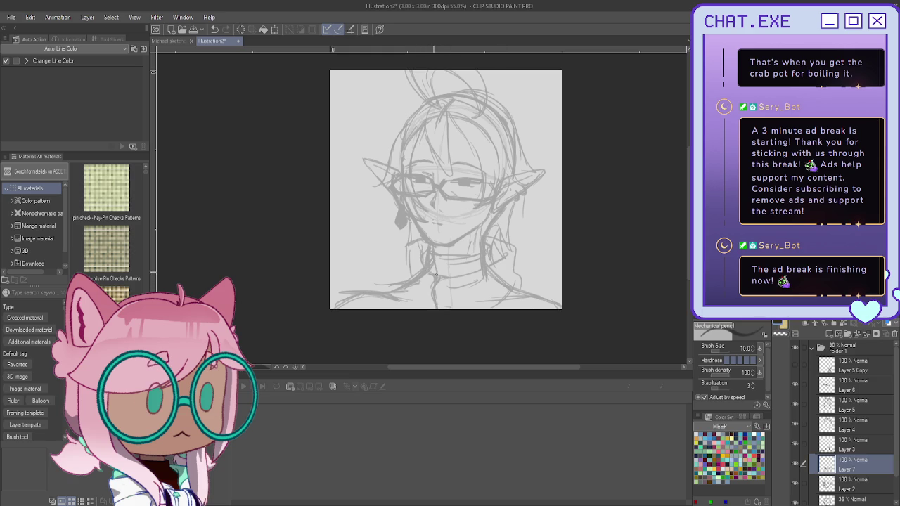
left_click_drag(478, 271, 439, 270)
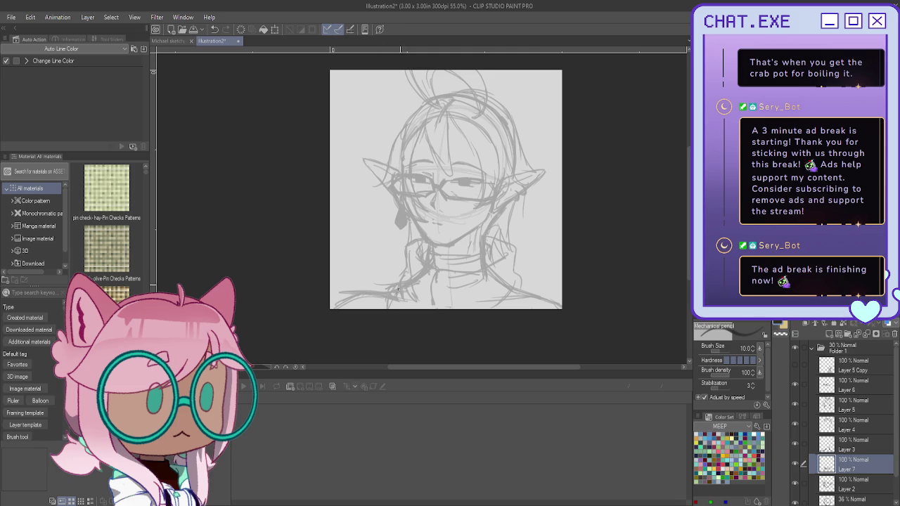
left_click_drag(384, 286, 356, 287)
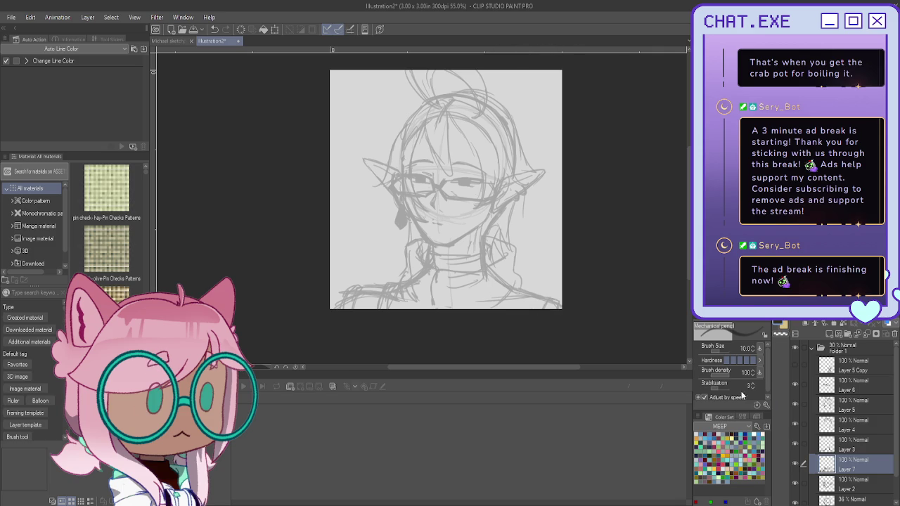
Collapse Folder 1, set up Layer 8 in a new folder, and zoom in on the face
left_click(811, 348)
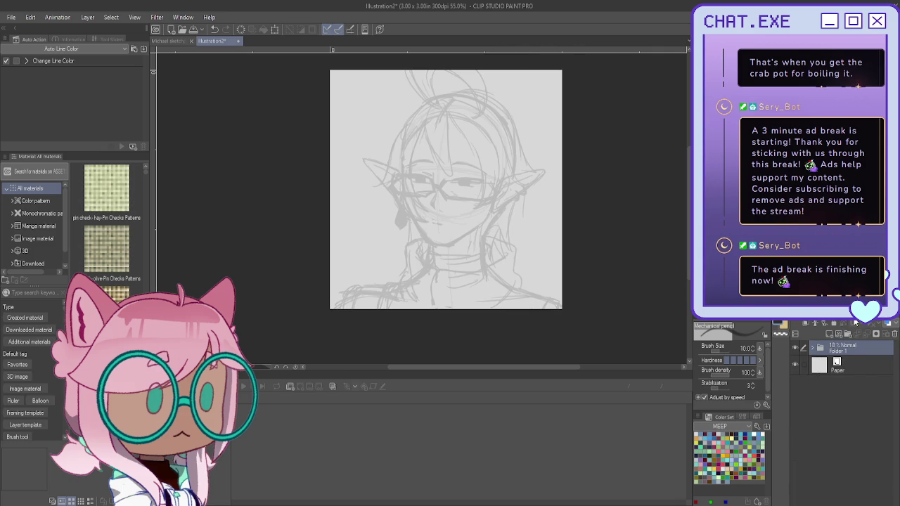
left_click(842, 349)
scroll(446, 211, "up", 2)
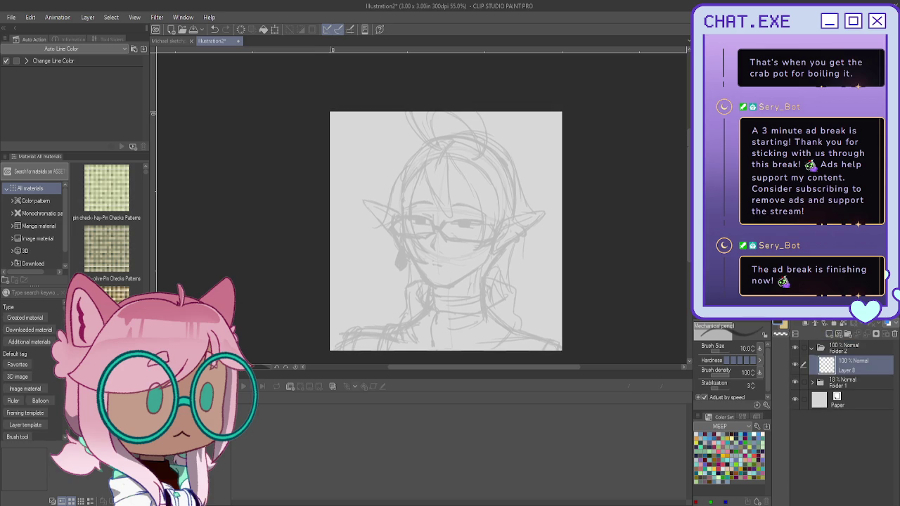
scroll(422, 207, "up", 2)
scroll(436, 218, "up", 1)
scroll(450, 228, "up", 1)
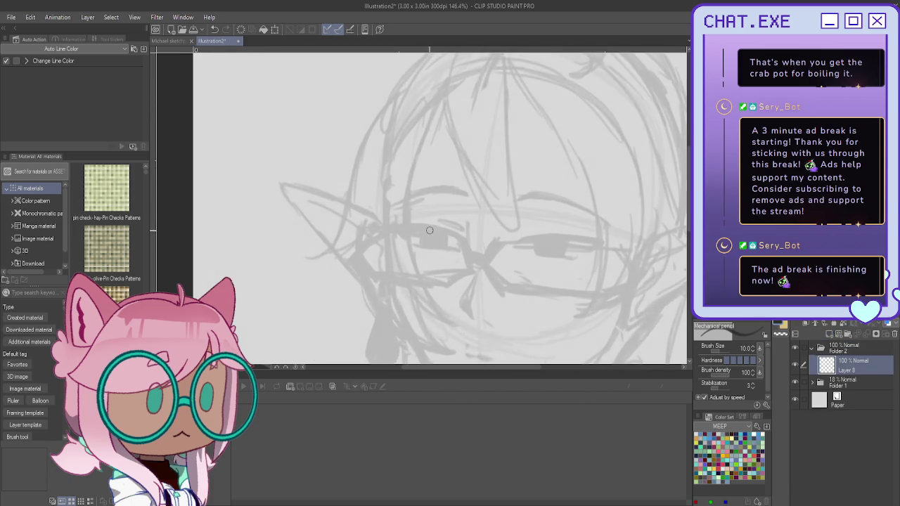
scroll(464, 240, "up", 2)
Try drawing the line under the left eye, undoing the rejected, too-thick attempts
left_click_drag(463, 240, 379, 225)
key("ctrl+z")
key("ctrl+z")
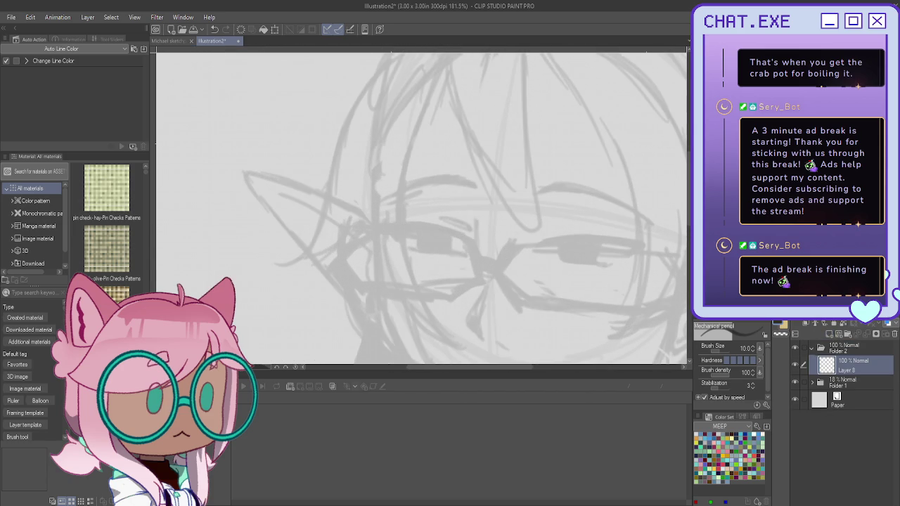
mouse_move(470, 243)
left_mouse_down()
mouse_move(382, 227)
mouse_move(390, 234)
mouse_move(426, 229)
mouse_move(492, 262)
left_mouse_up()
key("ctrl+z")
key("ctrl+z")
key("ctrl+z")
key("ctrl+z")
key("ctrl+z")
key("ctrl+z")
key("ctrl+z")
Ink the left eye's lower line and side stroke, and draw the iris
mouse_move(377, 225)
left_mouse_down()
mouse_move(477, 243)
mouse_move(377, 224)
left_mouse_up()
mouse_move(464, 238)
left_mouse_down()
mouse_move(385, 226)
mouse_move(474, 235)
left_mouse_up()
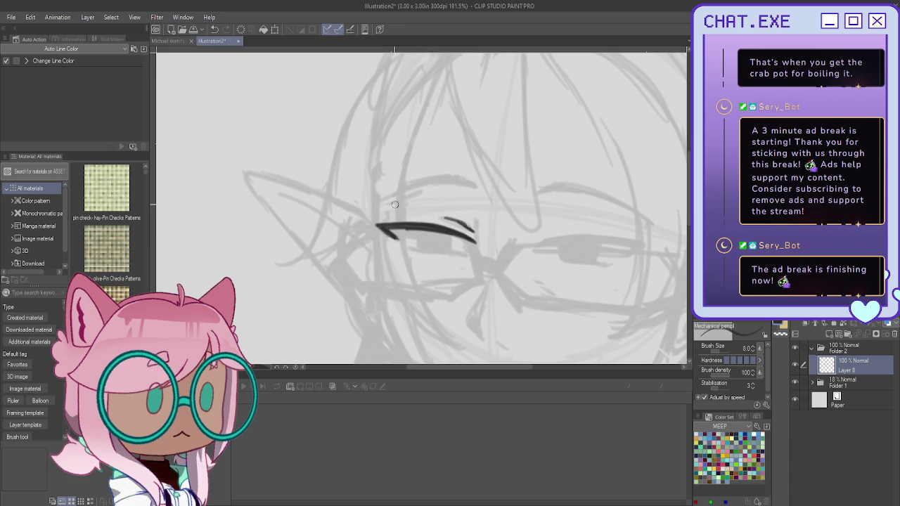
mouse_move(415, 230)
left_mouse_down()
mouse_move(415, 247)
mouse_move(464, 250)
left_mouse_up()
left_click_drag(412, 239, 411, 250)
left_click_drag(435, 235, 430, 244)
Draw the eyebrow above the left eye, undoing one stroke to redraw it longer
scroll(337, 162, "down", 2)
scroll(473, 217, "up", 1)
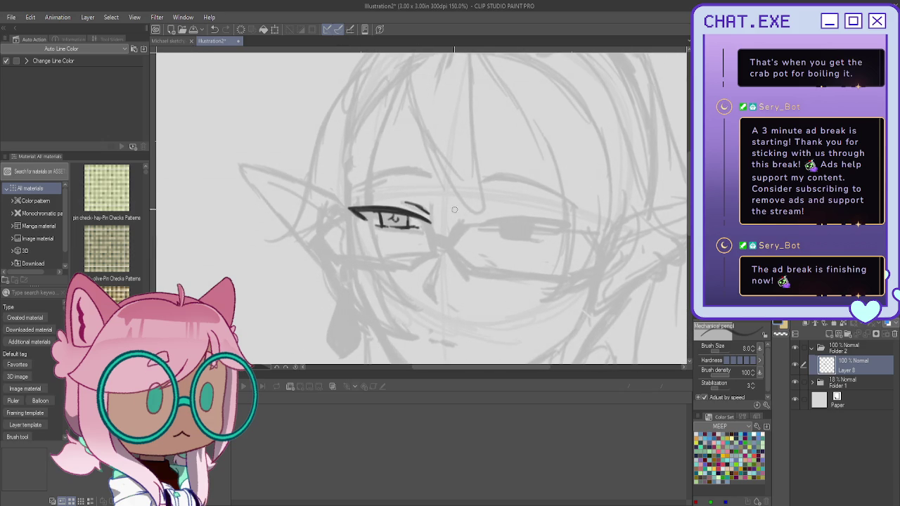
scroll(417, 181, "up", 1)
left_click_drag(408, 176, 436, 177)
mouse_move(376, 175)
left_mouse_down()
mouse_move(454, 182)
mouse_move(351, 182)
mouse_move(439, 180)
mouse_move(395, 170)
mouse_move(438, 177)
mouse_move(360, 180)
mouse_move(386, 175)
left_mouse_up()
key("ctrl+z")
key("ctrl+z")
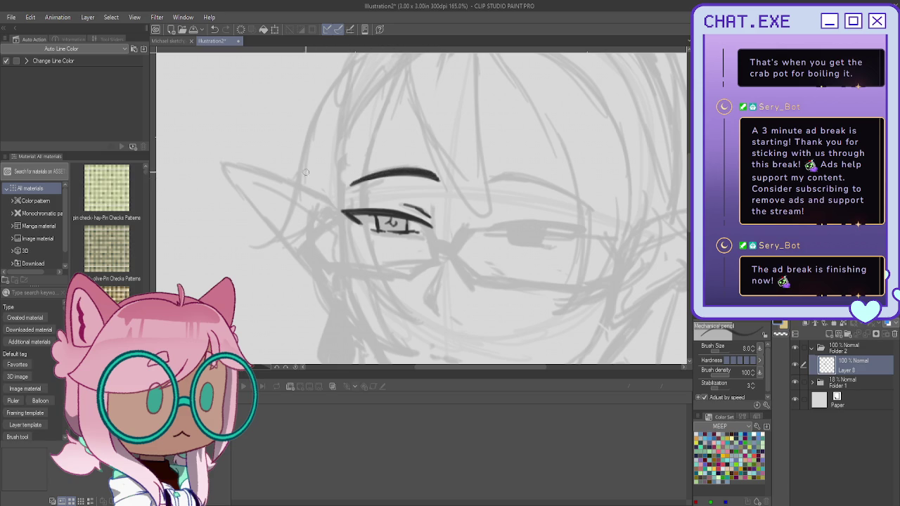
Draw a light nose line below the glasses after undoing two darker attempts
left_click_drag(305, 172, 395, 264)
left_click_drag(403, 232, 395, 267)
key("ctrl+z")
left_click_drag(403, 232, 399, 282)
key("ctrl+z")
key("ctrl+z")
left_click_drag(402, 232, 396, 262)
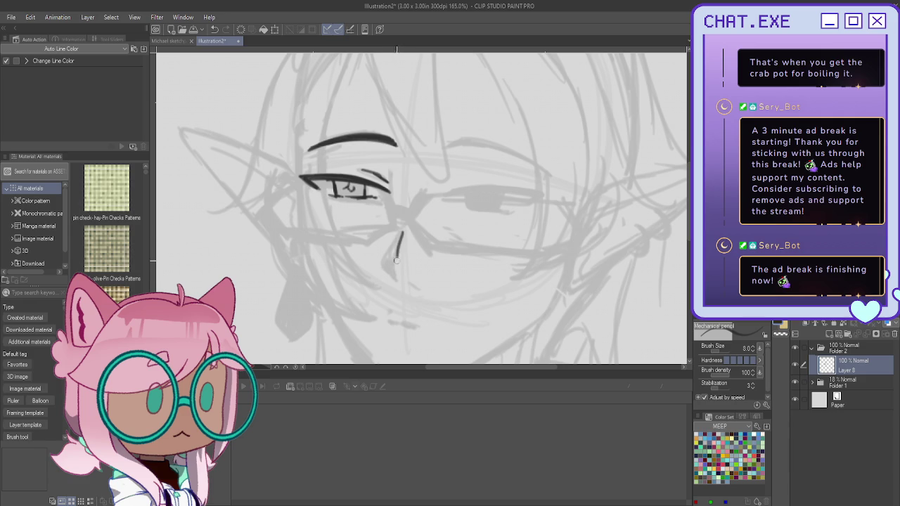